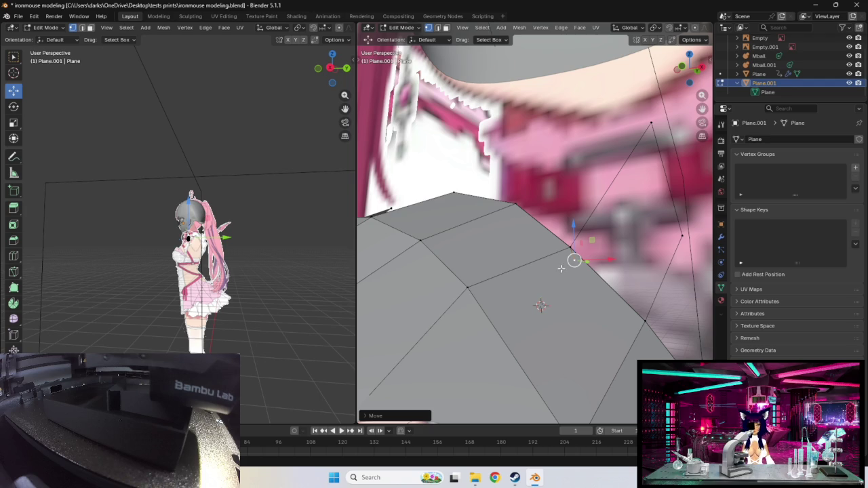
- Move an ear vertex and scale the selected ear vertices along X
{"action": "left_click_drag", "start_coordinate": [574, 260], "coordinate": [576, 312]}
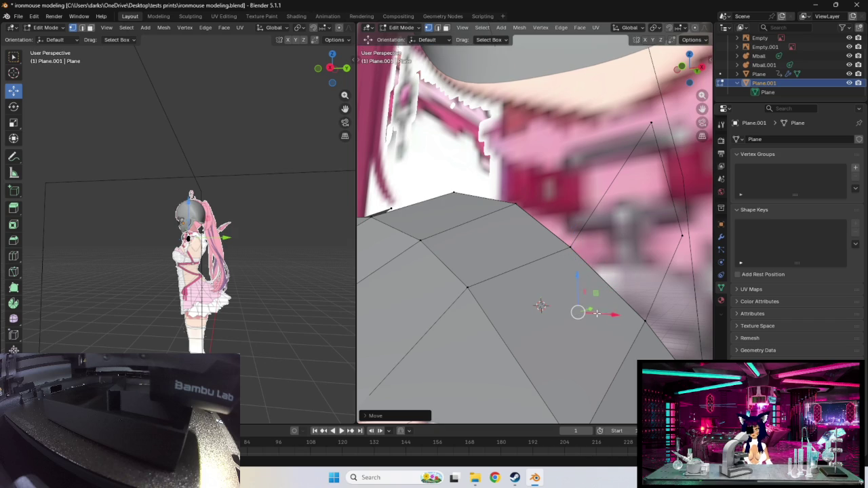
{"action": "mouse_move", "coordinate": [591, 313]}
{"action": "middle_mouse_down"}
{"action": "mouse_move", "coordinate": [607, 307]}
{"action": "mouse_move", "coordinate": [564, 307]}
{"action": "mouse_move", "coordinate": [542, 284]}
{"action": "middle_mouse_up"}
{"action": "key", "text": "s"}
{"action": "key", "text": "x"}
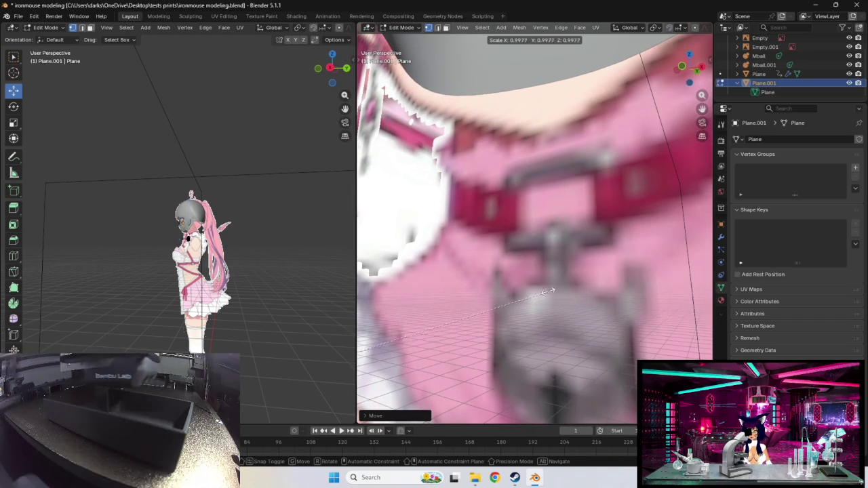
{"action": "left_click", "coordinate": [511, 296]}
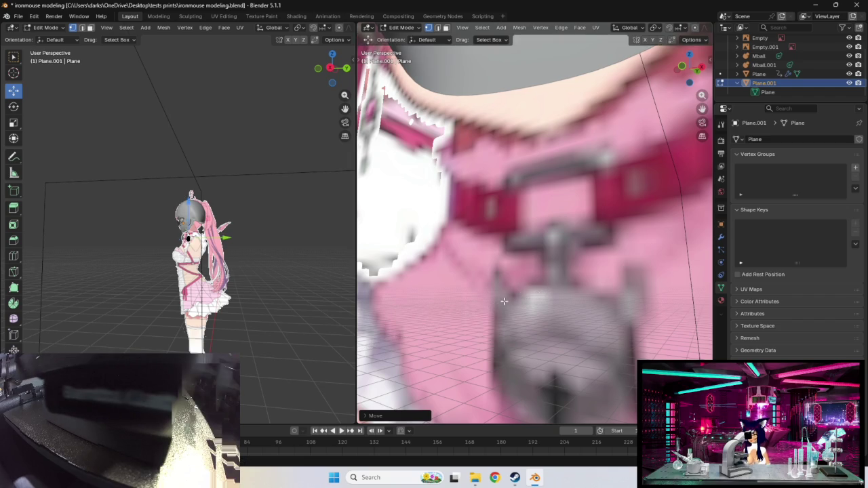
- Zoom in and move the selected ear vertex to a new position
{"action": "scroll", "coordinate": [505, 299], "scroll_direction": "down", "scroll_amount": 5}
{"action": "scroll", "coordinate": [503, 303], "scroll_direction": "up", "scroll_amount": 2}
{"action": "scroll", "coordinate": [505, 300], "scroll_direction": "up", "scroll_amount": 2}
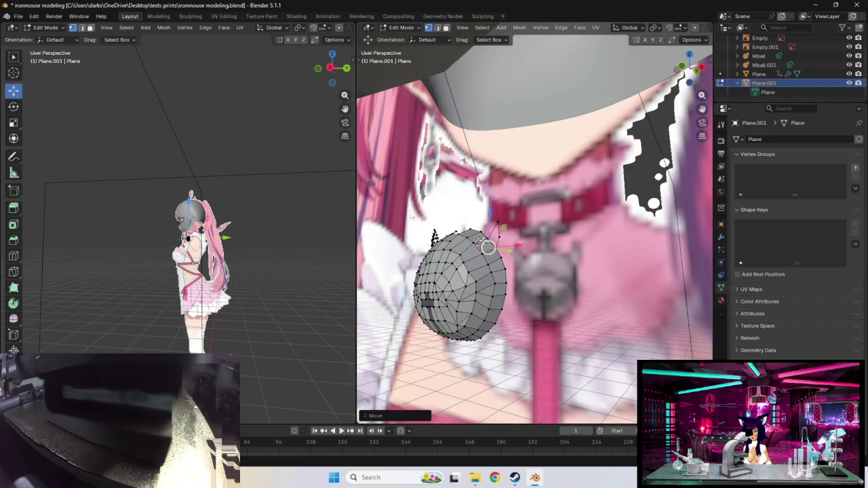
{"action": "key", "text": "g"}
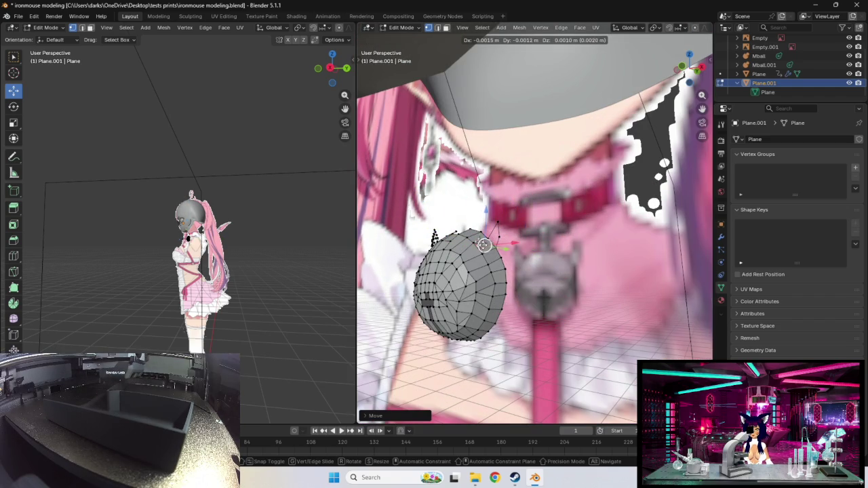
{"action": "left_click", "coordinate": [503, 246]}
{"action": "scroll", "coordinate": [503, 248], "scroll_direction": "up", "scroll_amount": 1}
{"action": "scroll", "coordinate": [505, 248], "scroll_direction": "up", "scroll_amount": 1}
{"action": "scroll", "coordinate": [507, 248], "scroll_direction": "up", "scroll_amount": 1}
- Pull an ear vertex up and left, then reposition another ear vertex
{"action": "mouse_move", "coordinate": [442, 260]}
{"action": "left_mouse_down"}
{"action": "mouse_move", "coordinate": [370, 209]}
{"action": "mouse_move", "coordinate": [389, 269]}
{"action": "left_mouse_up"}
{"action": "middle_click_drag", "start_coordinate": [389, 269], "coordinate": [556, 275], "text": "shift"}
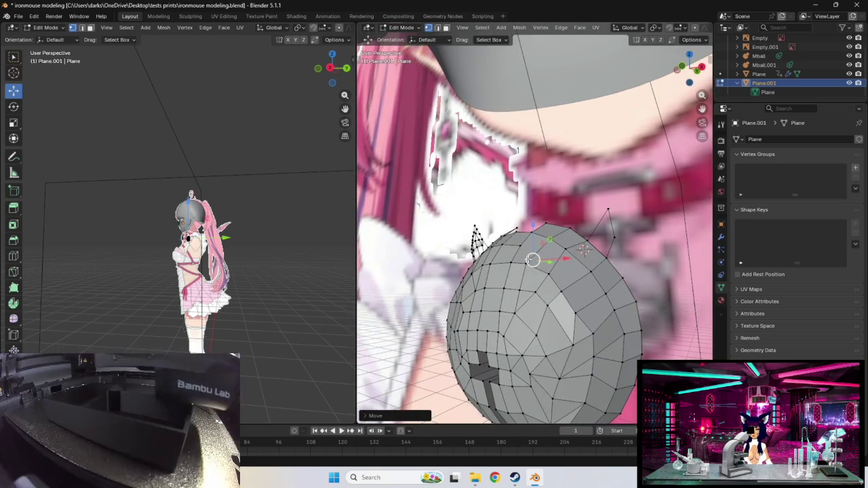
{"action": "key", "text": "g"}
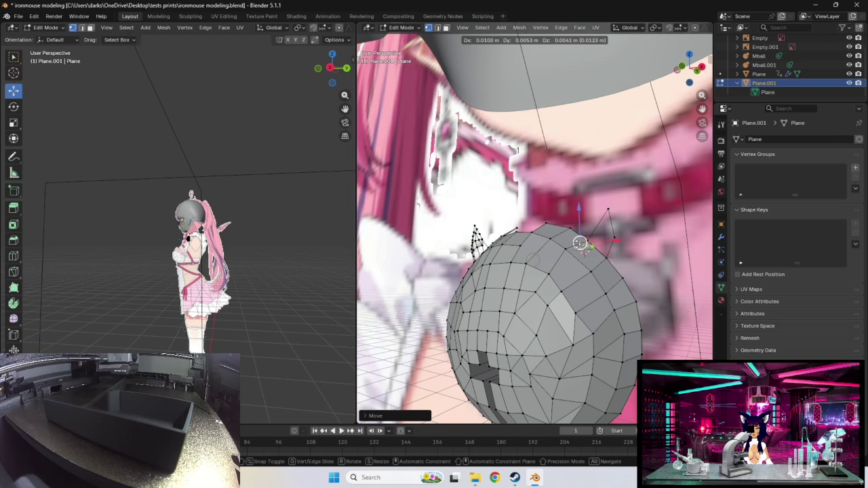
{"action": "left_click", "coordinate": [583, 246]}
{"action": "mouse_move", "coordinate": [598, 258]}
{"action": "middle_mouse_down"}
{"action": "mouse_move", "coordinate": [431, 269]}
{"action": "mouse_move", "coordinate": [464, 274]}
{"action": "mouse_move", "coordinate": [438, 274]}
{"action": "mouse_move", "coordinate": [450, 281]}
{"action": "mouse_move", "coordinate": [553, 250]}
{"action": "mouse_move", "coordinate": [556, 265]}
{"action": "middle_mouse_up"}
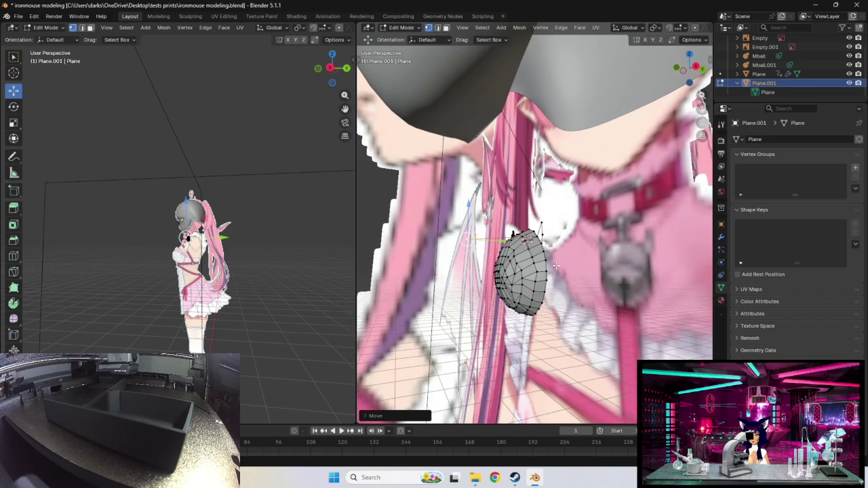
- Move an ear vertex and switch the viewport to wireframe shading
{"action": "scroll", "coordinate": [554, 265], "scroll_direction": "up", "scroll_amount": 2}
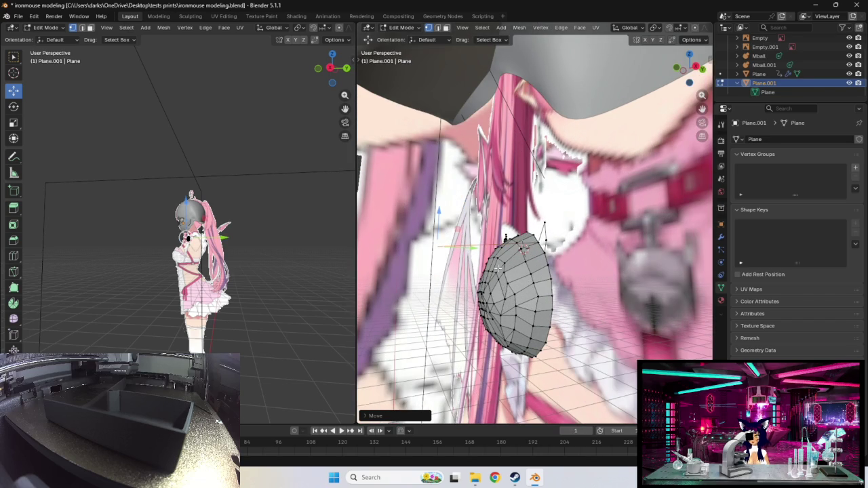
{"action": "key", "text": "g"}
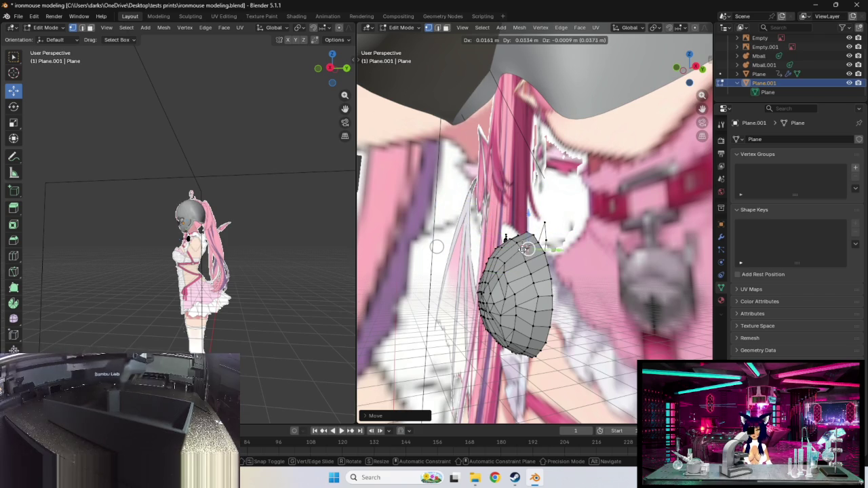
{"action": "left_click", "coordinate": [536, 261]}
{"action": "scroll", "coordinate": [537, 265], "scroll_direction": "up", "scroll_amount": 2}
{"action": "scroll", "coordinate": [543, 300], "scroll_direction": "up", "scroll_amount": 2}
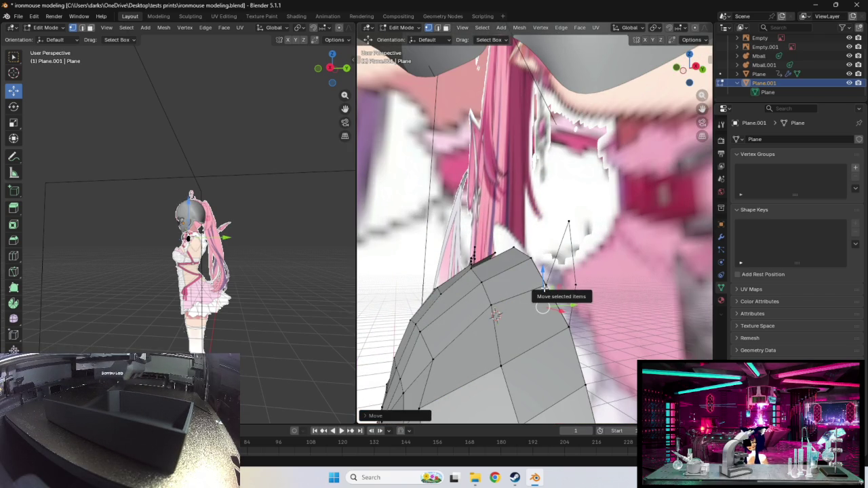
{"action": "key", "text": "z"}
{"action": "left_click", "coordinate": [491, 287]}
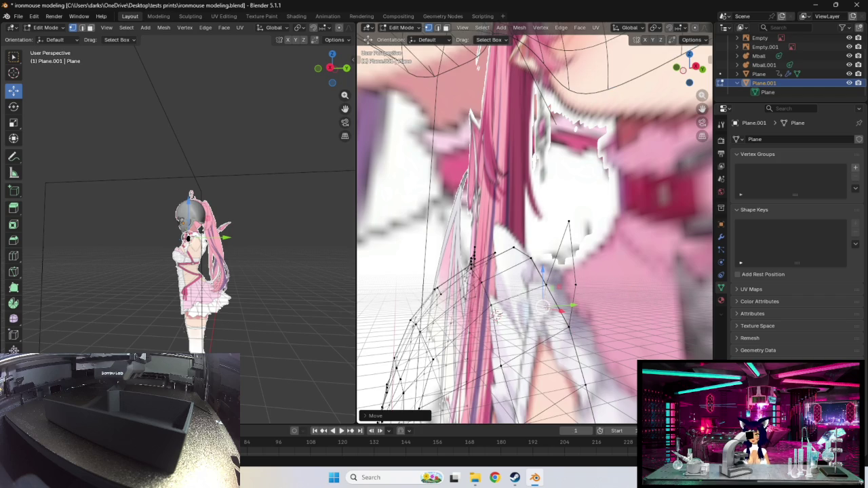
- Adjust the selected ear vertices down and back up while orbiting
{"action": "left_click_drag", "start_coordinate": [547, 306], "coordinate": [531, 310]}
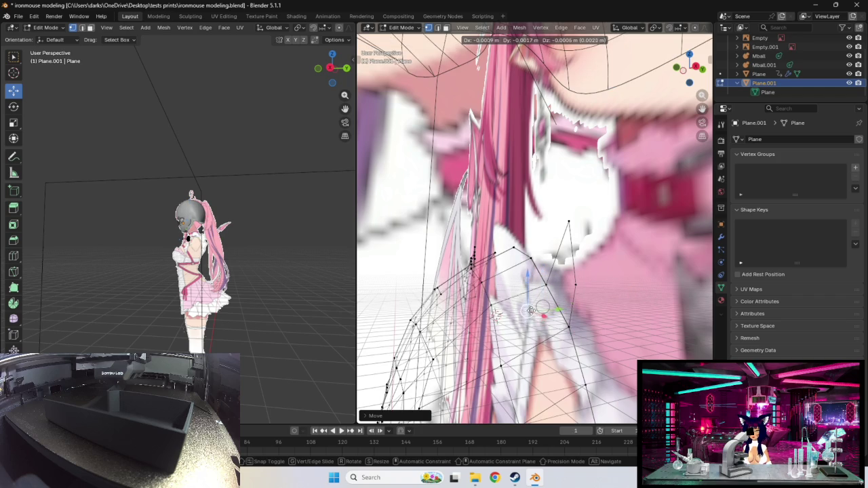
{"action": "left_click_drag", "start_coordinate": [530, 310], "coordinate": [531, 304]}
{"action": "middle_click_drag", "start_coordinate": [556, 298], "coordinate": [553, 269]}
{"action": "scroll", "coordinate": [562, 296], "scroll_direction": "up", "scroll_amount": 2}
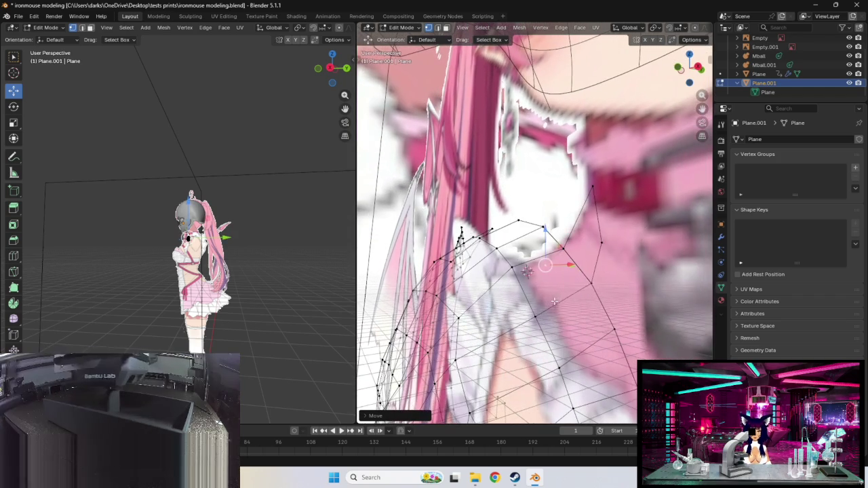
{"action": "left_click_drag", "start_coordinate": [553, 269], "coordinate": [555, 288]}
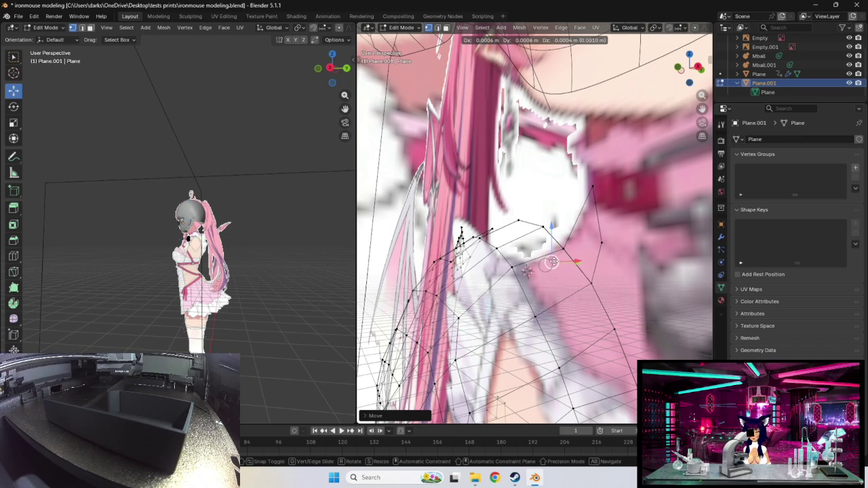
{"action": "left_click_drag", "start_coordinate": [555, 288], "coordinate": [551, 261]}
{"action": "scroll", "coordinate": [561, 296], "scroll_direction": "up", "scroll_amount": 3}
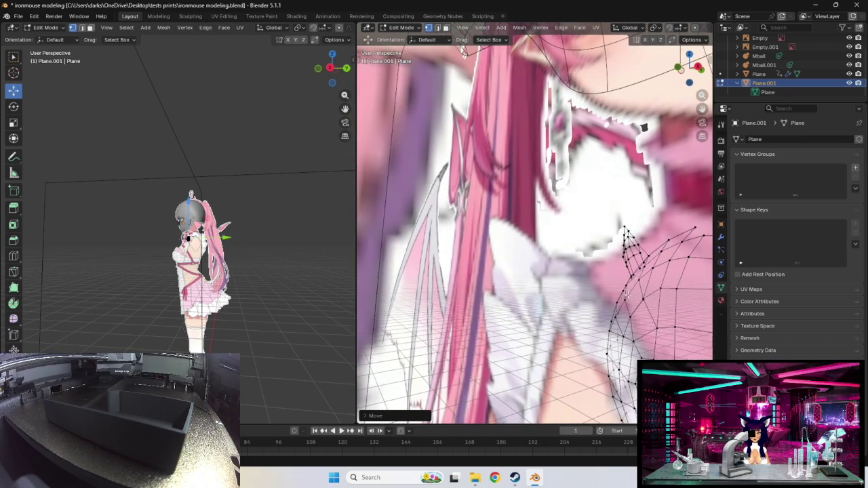
{"action": "scroll", "coordinate": [611, 265], "scroll_direction": "up", "scroll_amount": 2}
{"action": "scroll", "coordinate": [637, 268], "scroll_direction": "down", "scroll_amount": 2}
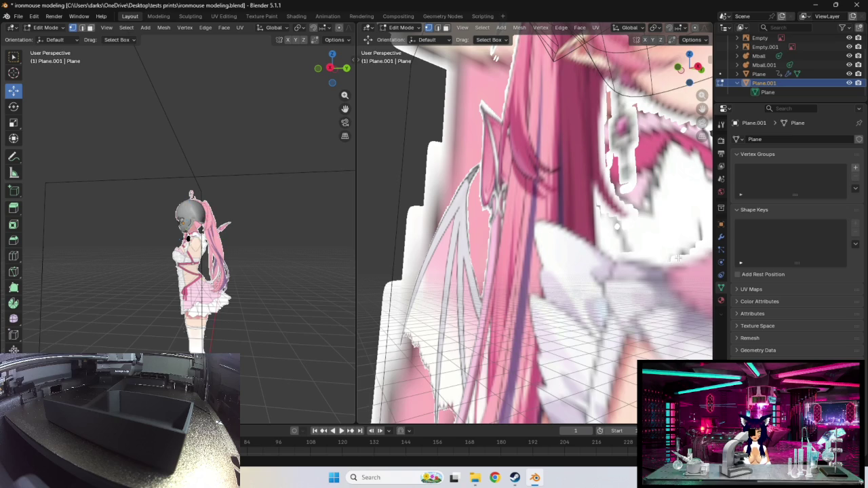
- From a front view, move an ear vertex and zoom the left view onto the head
{"action": "middle_click_drag", "start_coordinate": [675, 260], "coordinate": [371, 259]}
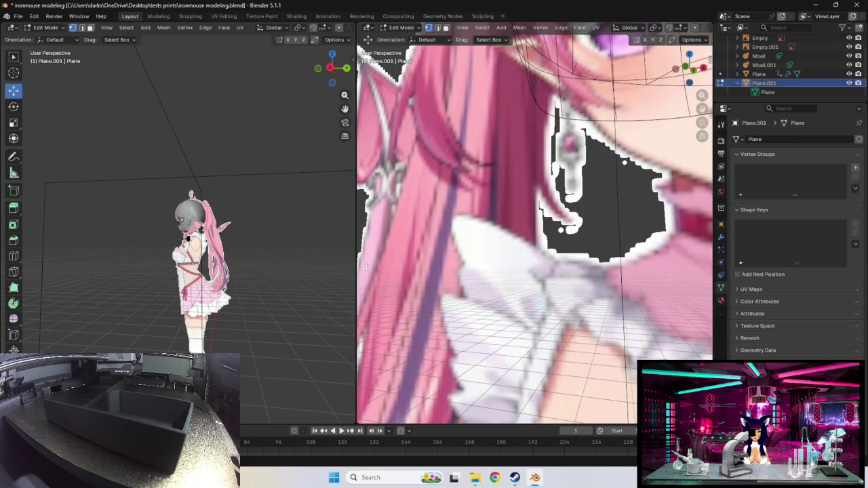
{"action": "middle_click_drag", "start_coordinate": [598, 269], "coordinate": [646, 276]}
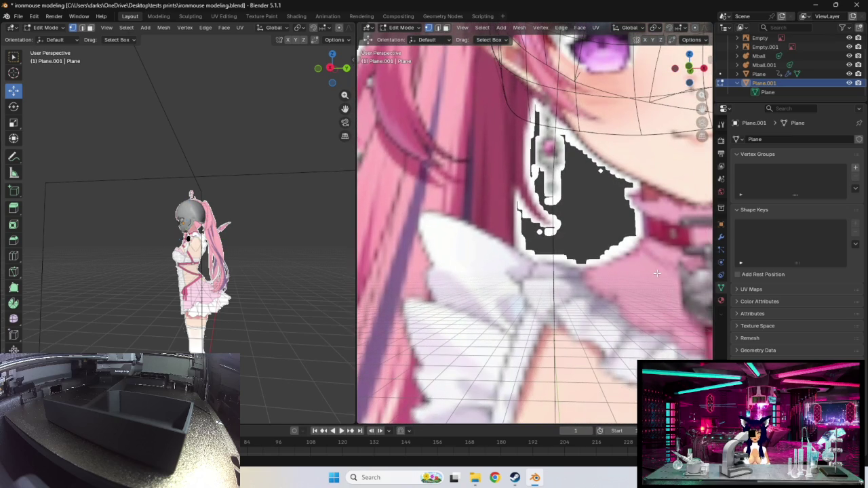
{"action": "middle_click_drag", "start_coordinate": [656, 273], "coordinate": [504, 288]}
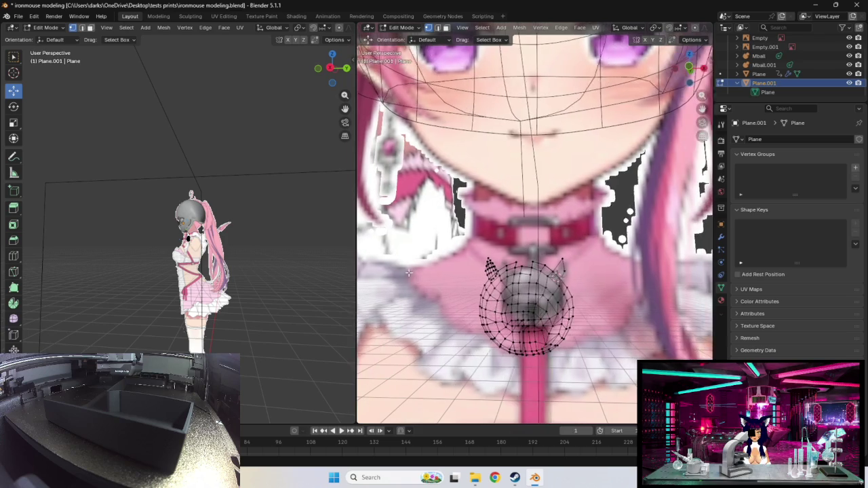
{"action": "scroll", "coordinate": [544, 293], "scroll_direction": "up", "scroll_amount": 1}
{"action": "scroll", "coordinate": [576, 303], "scroll_direction": "up", "scroll_amount": 1}
{"action": "scroll", "coordinate": [576, 303], "scroll_direction": "up", "scroll_amount": 1}
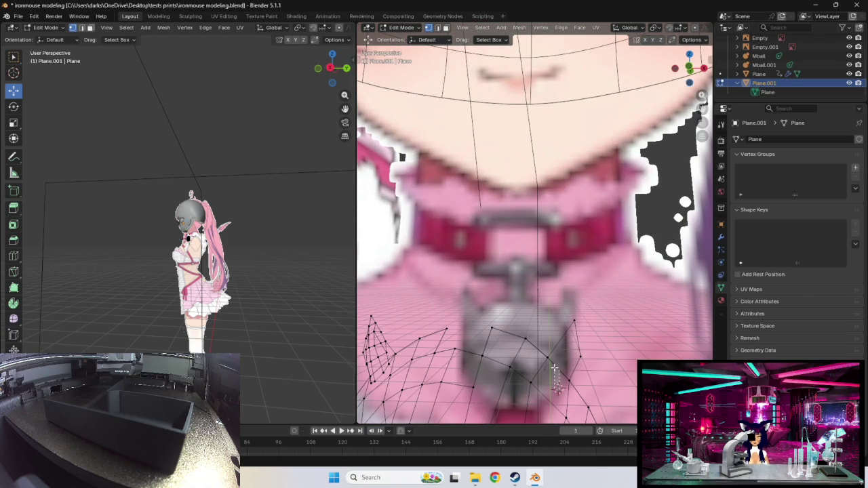
{"action": "mouse_move", "coordinate": [545, 366]}
{"action": "left_mouse_down"}
{"action": "mouse_move", "coordinate": [555, 351]}
{"action": "mouse_move", "coordinate": [552, 329]}
{"action": "left_mouse_up"}
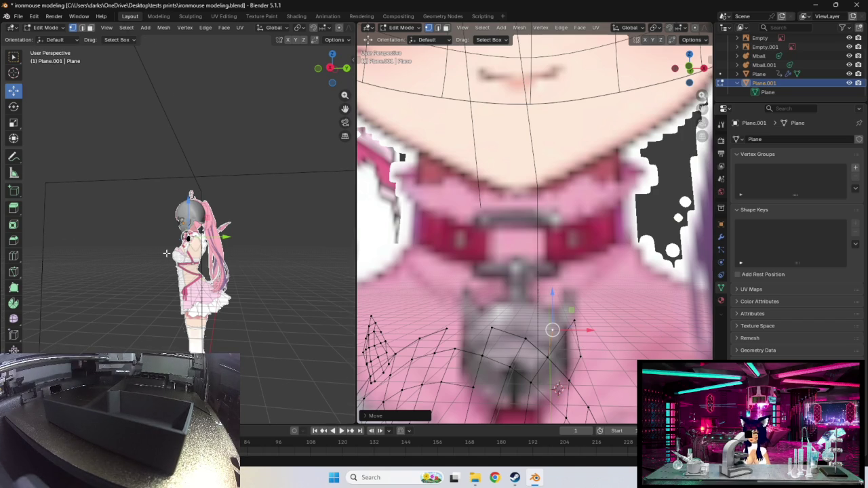
{"action": "scroll", "coordinate": [156, 251], "scroll_direction": "up", "scroll_amount": 5}
{"action": "scroll", "coordinate": [157, 251], "scroll_direction": "up", "scroll_amount": 4}
{"action": "mouse_move", "coordinate": [235, 325]}
{"action": "middle_mouse_down", "text": "shift"}
{"action": "mouse_move", "coordinate": [234, 293]}
{"action": "mouse_move", "coordinate": [263, 240]}
{"action": "mouse_move", "coordinate": [129, 234]}
{"action": "middle_mouse_up", "text": "shift"}
{"action": "scroll", "coordinate": [263, 240], "scroll_direction": "up", "scroll_amount": 2}
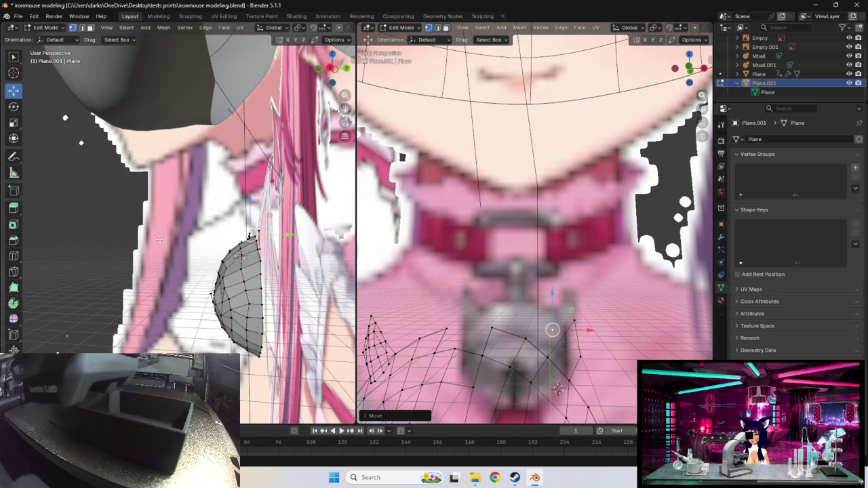
- Shift the ear vertex left and down in front orthographic view
{"action": "mouse_move", "coordinate": [249, 233]}
{"action": "left_mouse_down"}
{"action": "mouse_move", "coordinate": [226, 234]}
{"action": "mouse_move", "coordinate": [241, 239]}
{"action": "mouse_move", "coordinate": [239, 247]}
{"action": "left_mouse_up"}
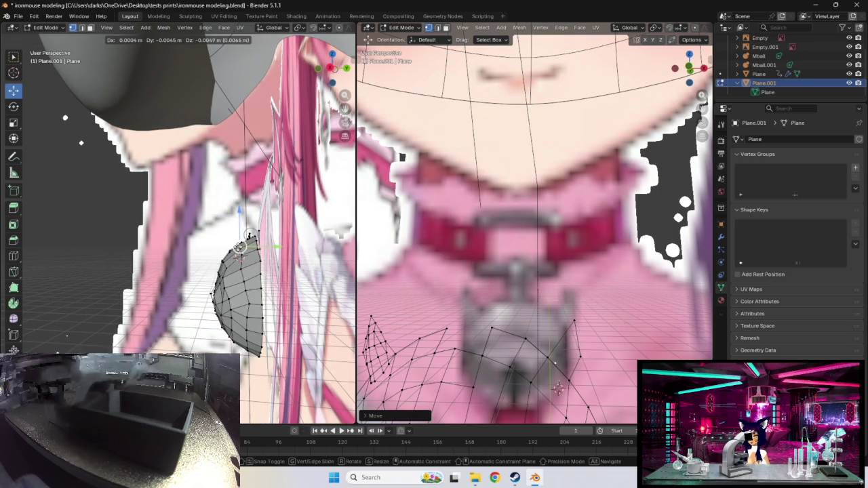
{"action": "left_click_drag", "start_coordinate": [239, 247], "coordinate": [239, 247]}
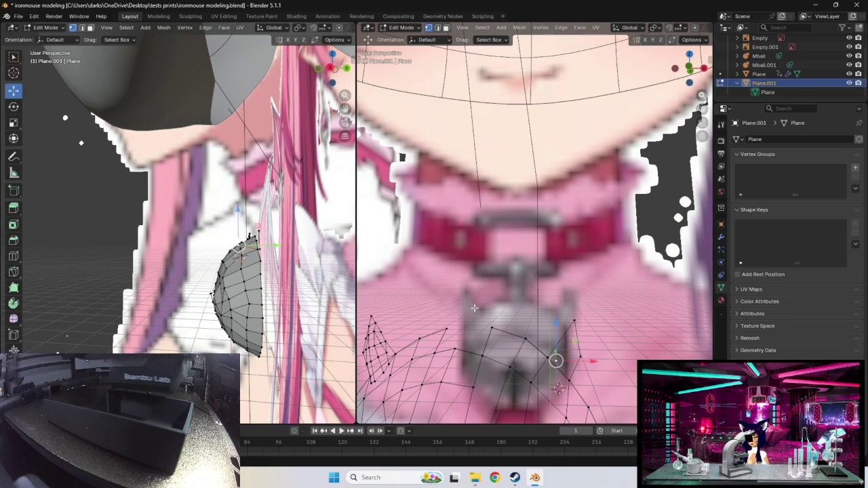
{"action": "middle_click_drag", "start_coordinate": [543, 318], "coordinate": [549, 319]}
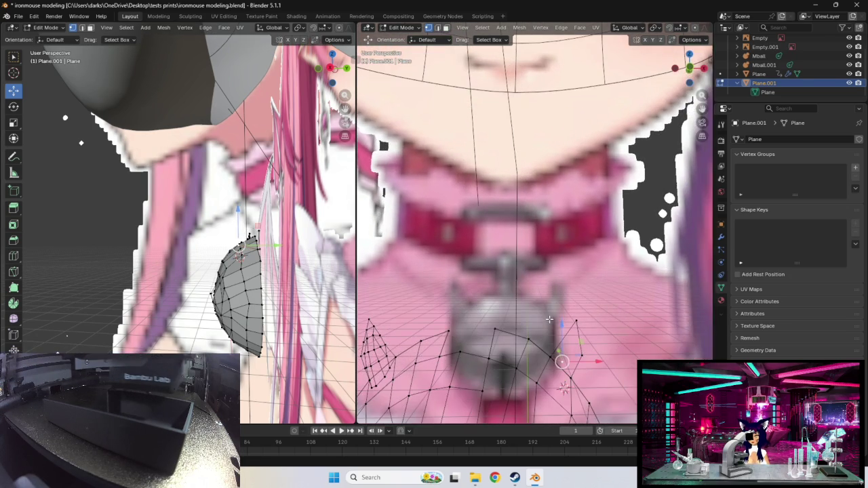
{"action": "key", "text": "KP_1"}
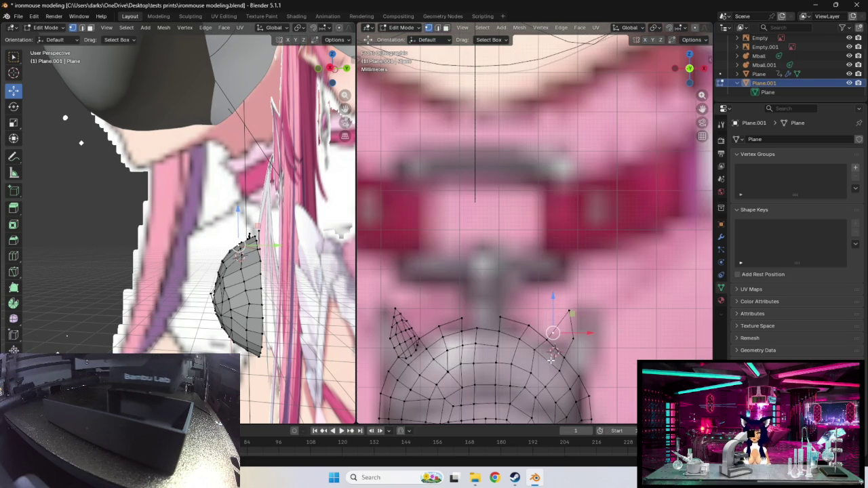
{"action": "middle_click_drag", "start_coordinate": [551, 359], "coordinate": [543, 267], "text": "shift"}
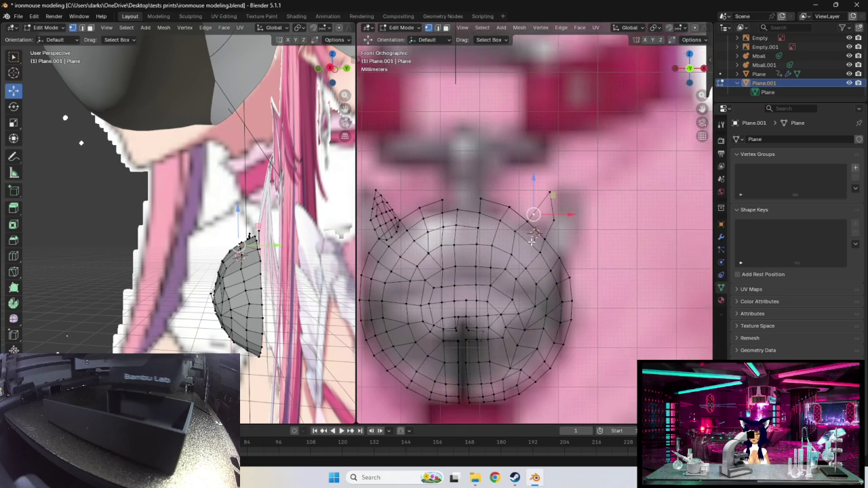
{"action": "scroll", "coordinate": [544, 267], "scroll_direction": "up", "scroll_amount": 2}
{"action": "scroll", "coordinate": [543, 268], "scroll_direction": "up", "scroll_amount": 1}
{"action": "scroll", "coordinate": [545, 271], "scroll_direction": "up", "scroll_amount": 1}
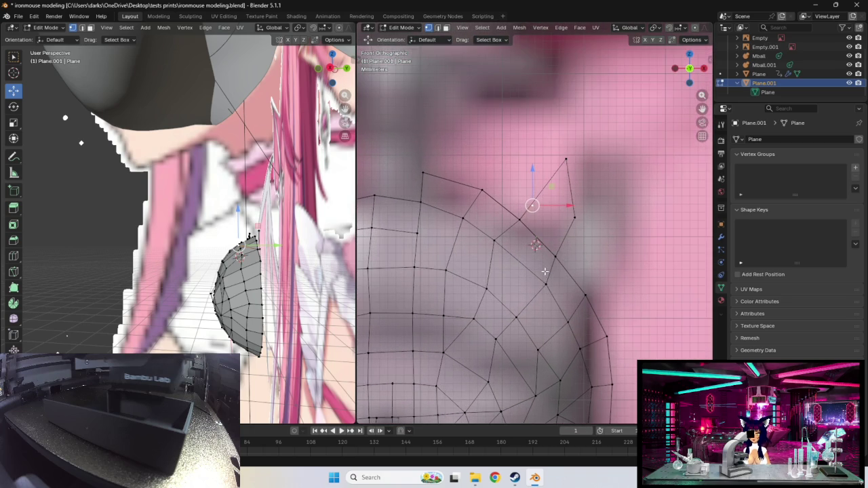
{"action": "left_click_drag", "start_coordinate": [532, 205], "coordinate": [520, 239]}
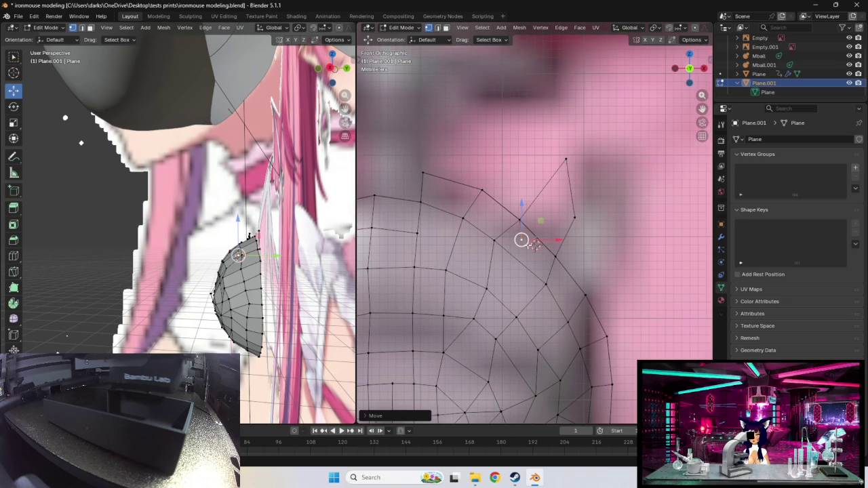
- Drag the ear-base vertices onto the pink reference outline
{"action": "middle_click_drag", "start_coordinate": [203, 237], "coordinate": [244, 258]}
{"action": "left_click_drag", "start_coordinate": [286, 280], "coordinate": [310, 277]}
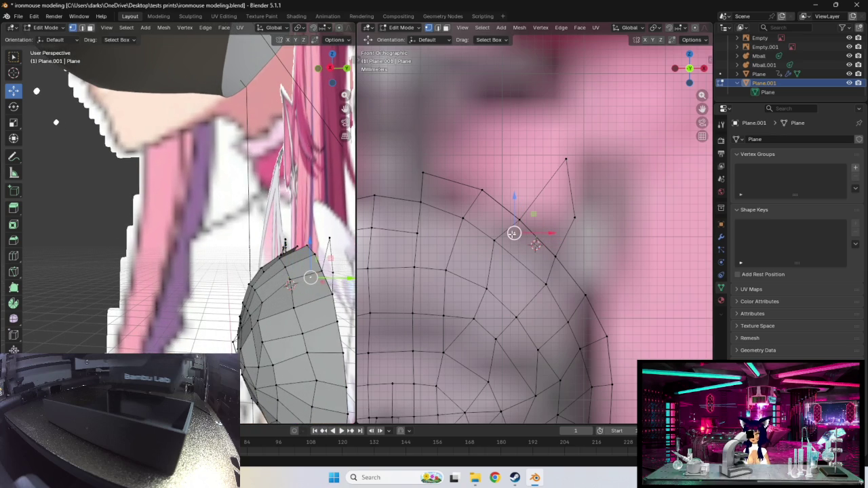
{"action": "left_click_drag", "start_coordinate": [513, 233], "coordinate": [520, 235]}
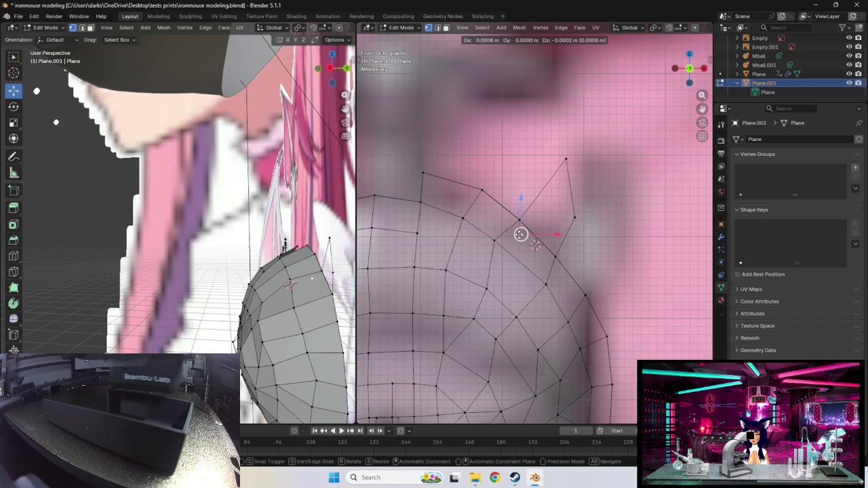
{"action": "left_click_drag", "start_coordinate": [520, 235], "coordinate": [522, 235]}
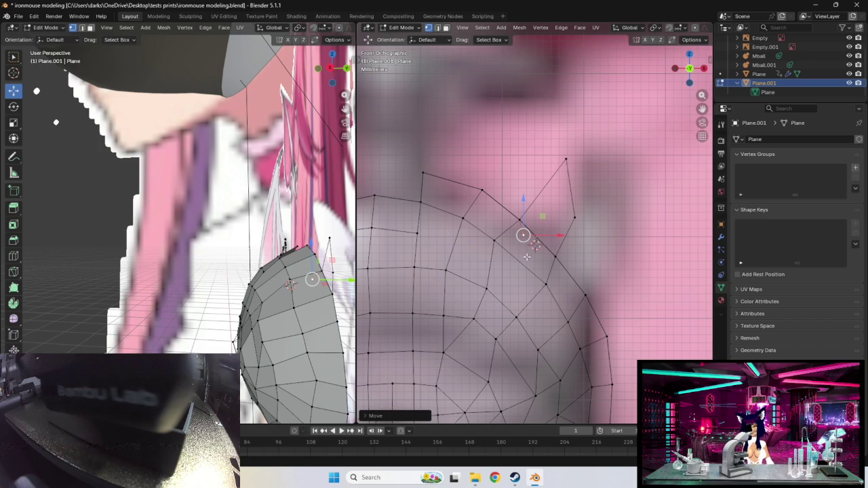
{"action": "left_click_drag", "start_coordinate": [523, 238], "coordinate": [531, 256]}
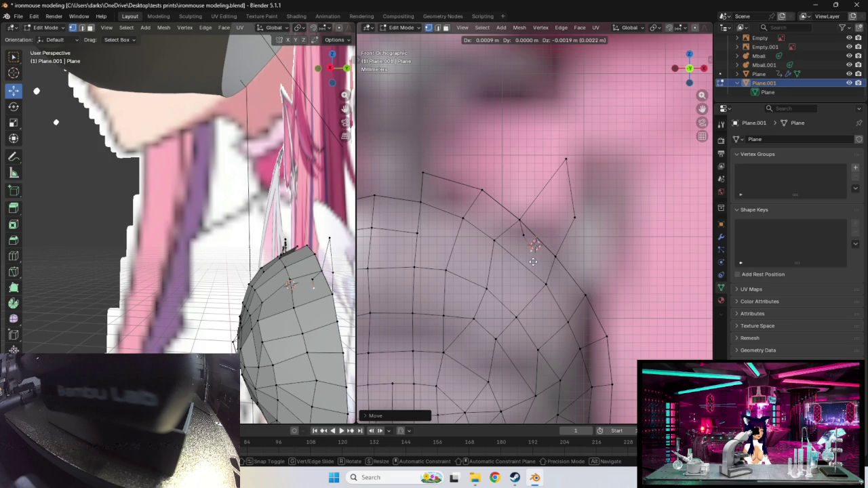
{"action": "left_click", "coordinate": [533, 262]}
- Place the extruded vertex and its neighbours along the reference outline at the ear base
{"action": "scroll", "coordinate": [532, 264], "scroll_direction": "up", "scroll_amount": 1}
{"action": "scroll", "coordinate": [534, 268], "scroll_direction": "up", "scroll_amount": 1}
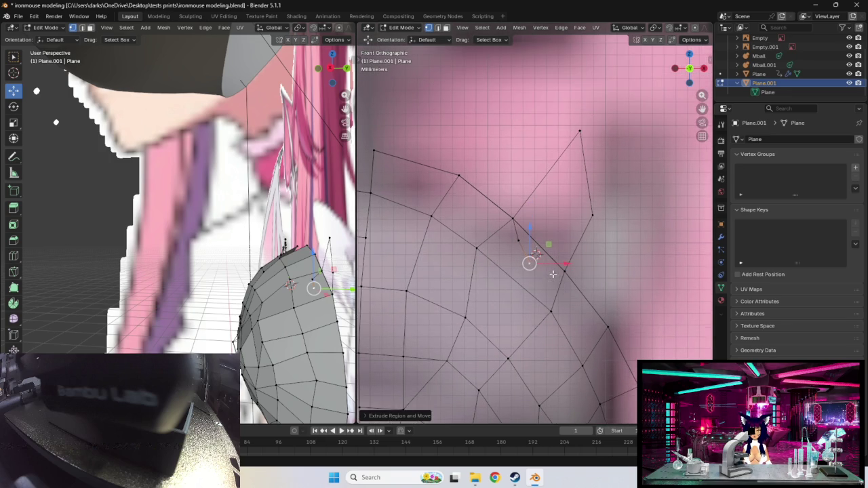
{"action": "left_click_drag", "start_coordinate": [533, 267], "coordinate": [531, 259]}
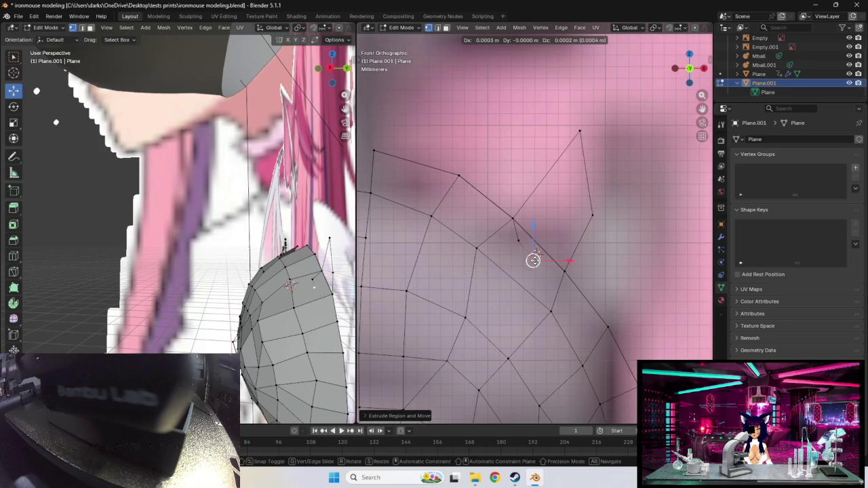
{"action": "left_click", "coordinate": [512, 242]}
{"action": "left_click_drag", "start_coordinate": [513, 241], "coordinate": [560, 281]}
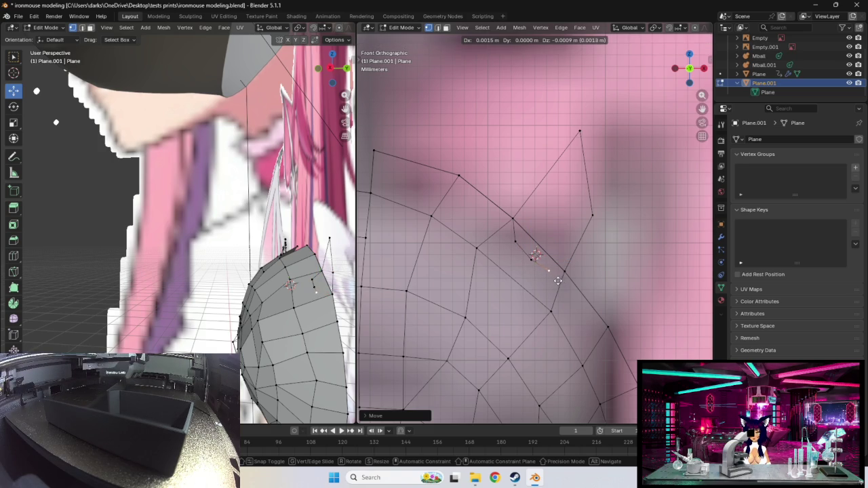
{"action": "mouse_move", "coordinate": [557, 282]}
{"action": "left_mouse_down"}
{"action": "mouse_move", "coordinate": [526, 260]}
{"action": "mouse_move", "coordinate": [596, 275]}
{"action": "mouse_move", "coordinate": [574, 278]}
{"action": "left_mouse_up"}
{"action": "left_click", "coordinate": [564, 271], "text": "shift"}
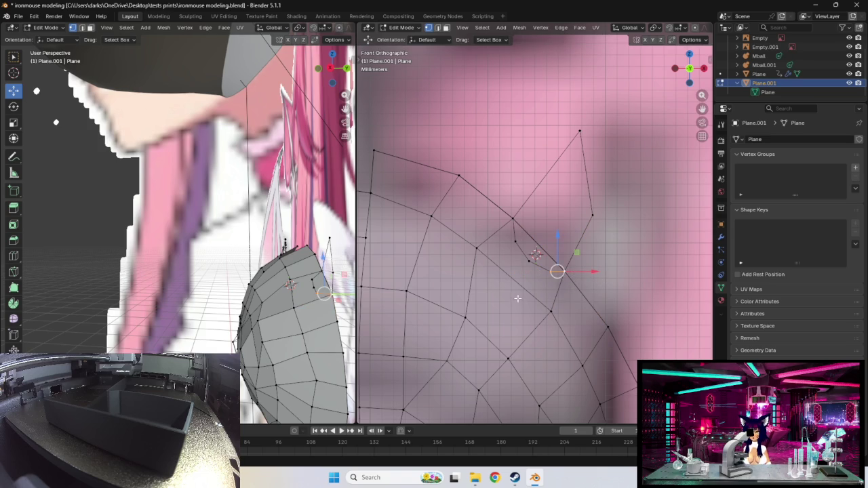
{"action": "left_click_drag", "start_coordinate": [556, 271], "coordinate": [550, 273]}
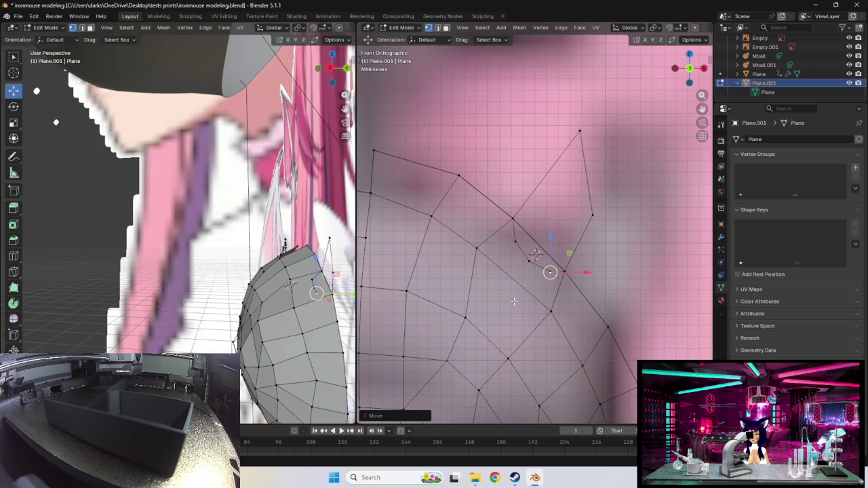
- Switch to solid shading and inspect the ear from the front in the left view
{"action": "key", "text": "z"}
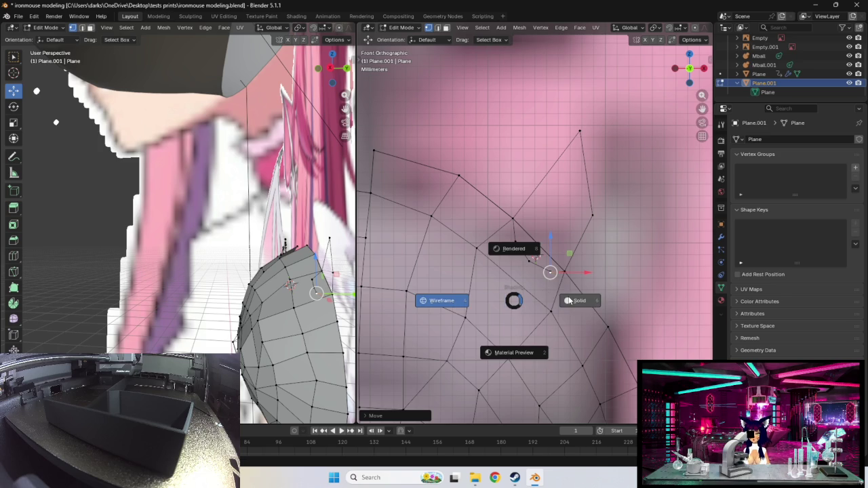
{"action": "left_click", "coordinate": [546, 309]}
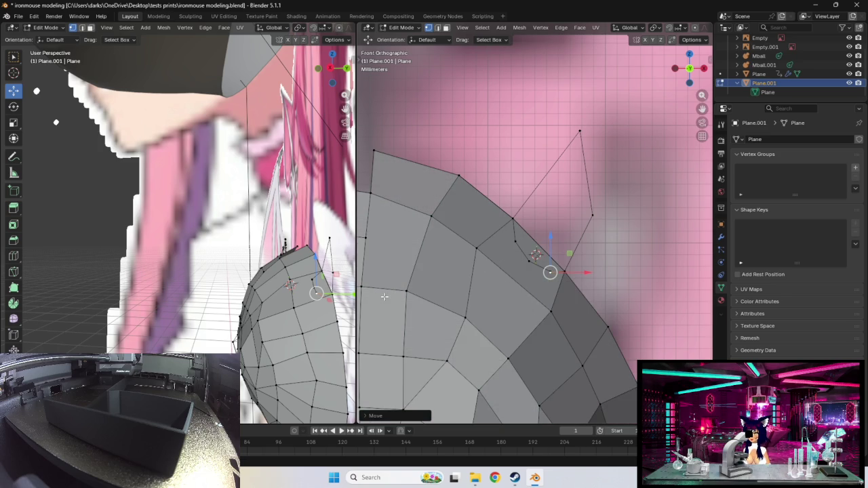
{"action": "mouse_move", "coordinate": [282, 281]}
{"action": "middle_mouse_down"}
{"action": "mouse_move", "coordinate": [48, 305]}
{"action": "mouse_move", "coordinate": [173, 280]}
{"action": "middle_mouse_up"}
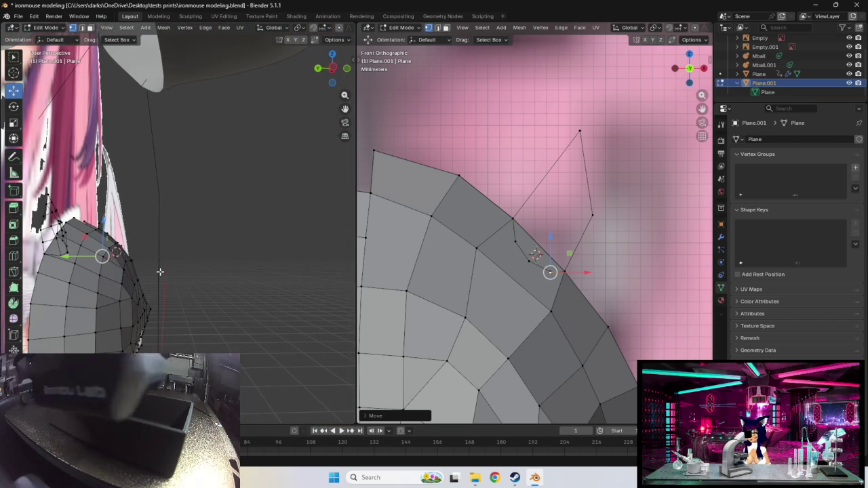
{"action": "middle_click_drag", "start_coordinate": [174, 281], "coordinate": [169, 262], "text": "shift"}
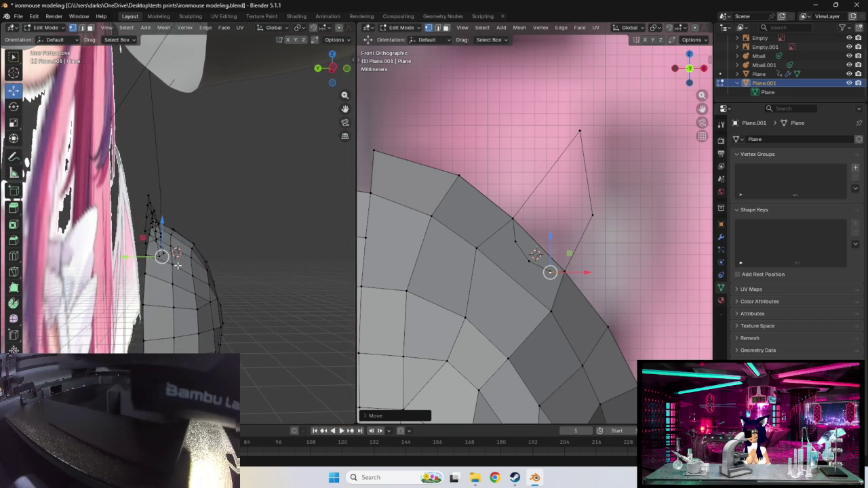
{"action": "scroll", "coordinate": [169, 262], "scroll_direction": "up", "scroll_amount": 1}
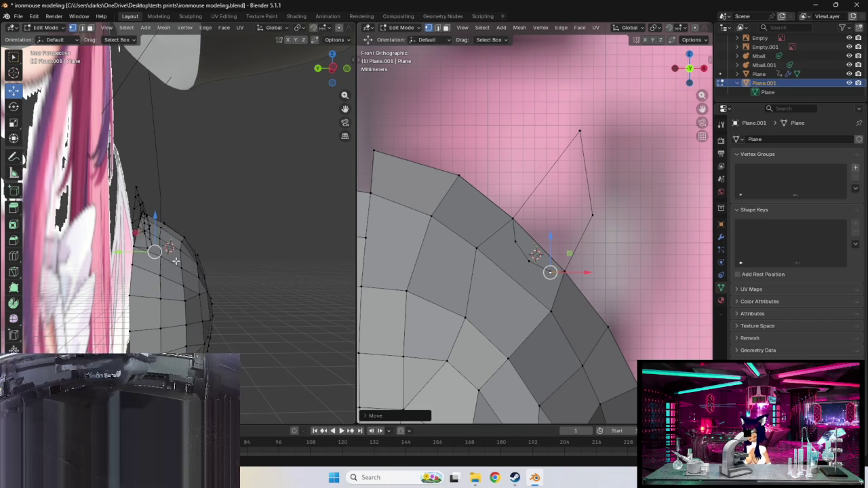
{"action": "scroll", "coordinate": [173, 269], "scroll_direction": "up", "scroll_amount": 1}
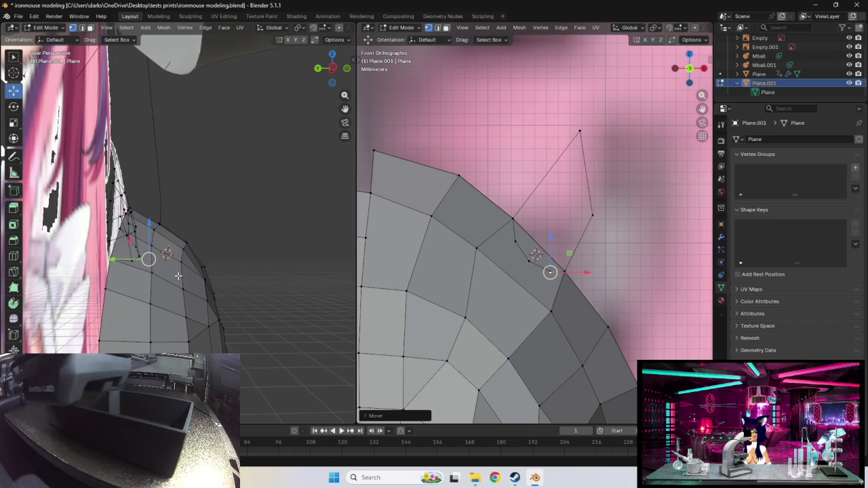
{"action": "scroll", "coordinate": [175, 275], "scroll_direction": "up", "scroll_amount": 1}
{"action": "scroll", "coordinate": [171, 274], "scroll_direction": "up", "scroll_amount": 1}
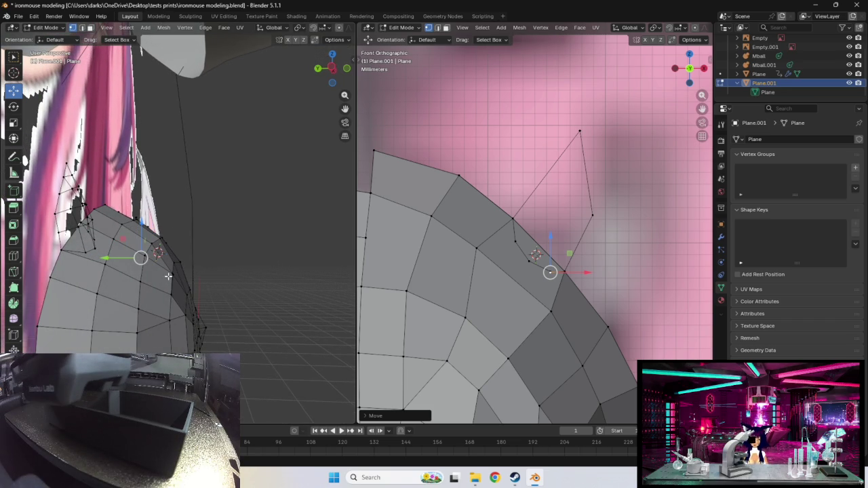
{"action": "key", "text": "KP_1"}
{"action": "mouse_move", "coordinate": [108, 248]}
{"action": "middle_mouse_down"}
{"action": "mouse_move", "coordinate": [120, 214]}
{"action": "mouse_move", "coordinate": [278, 252]}
{"action": "mouse_move", "coordinate": [261, 260]}
{"action": "middle_mouse_up"}
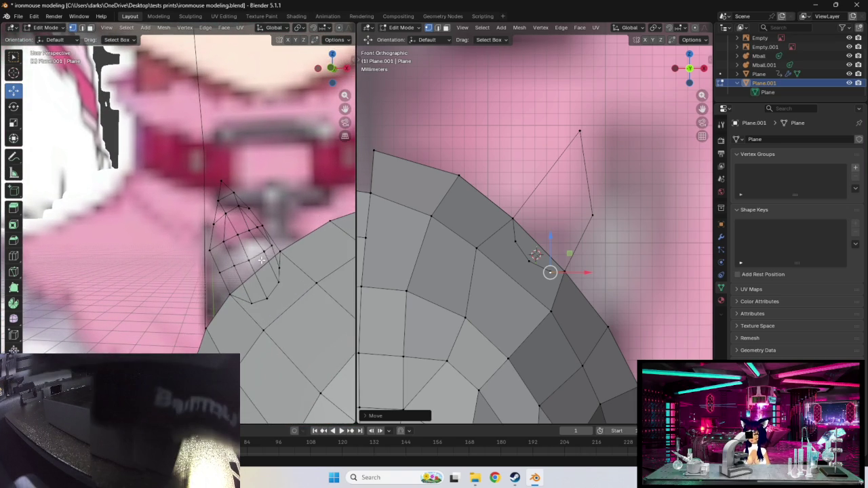
- Select the ear's base, tip and outer corner vertices, trying then cancelling a rotation
{"action": "left_click", "coordinate": [513, 218]}
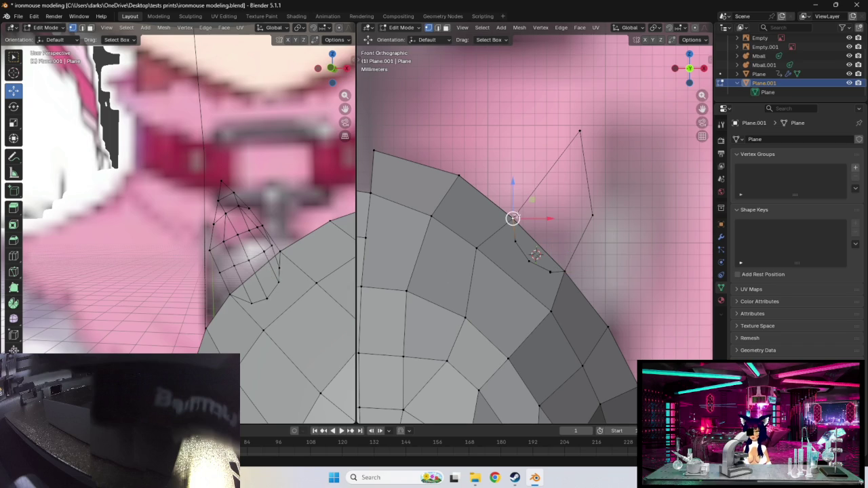
{"action": "left_click", "coordinate": [578, 129], "text": "shift"}
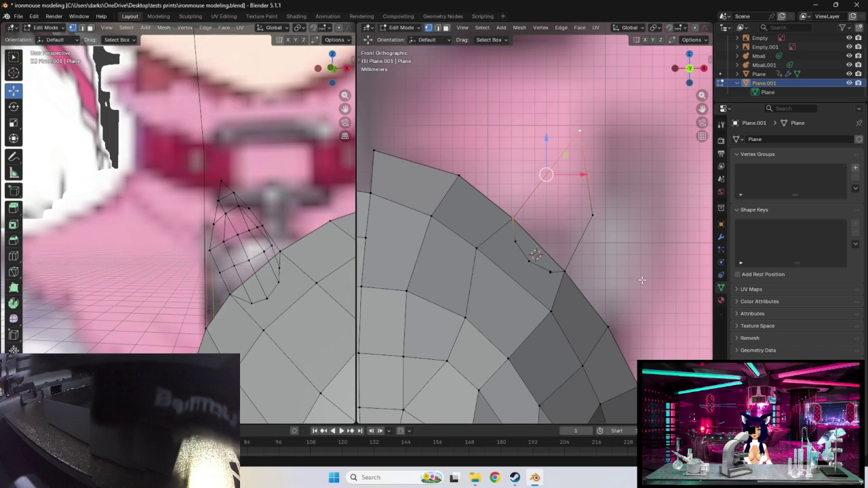
{"action": "left_click", "coordinate": [563, 270]}
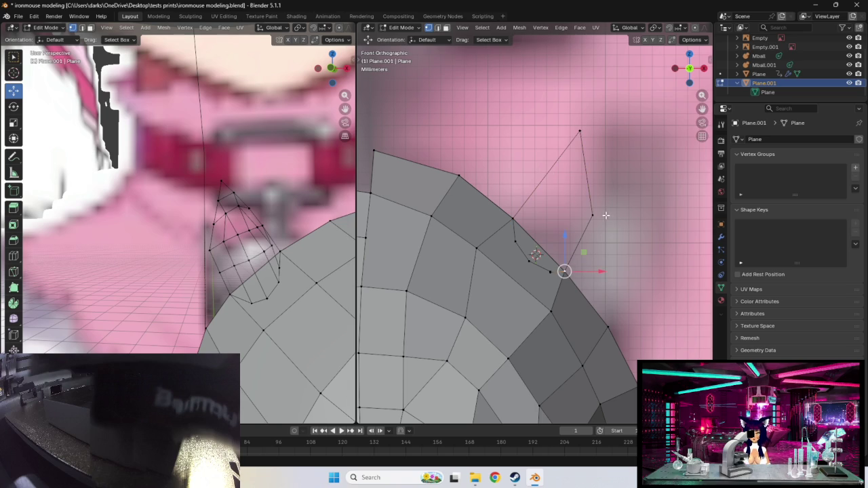
{"action": "left_click", "coordinate": [592, 217], "text": "shift"}
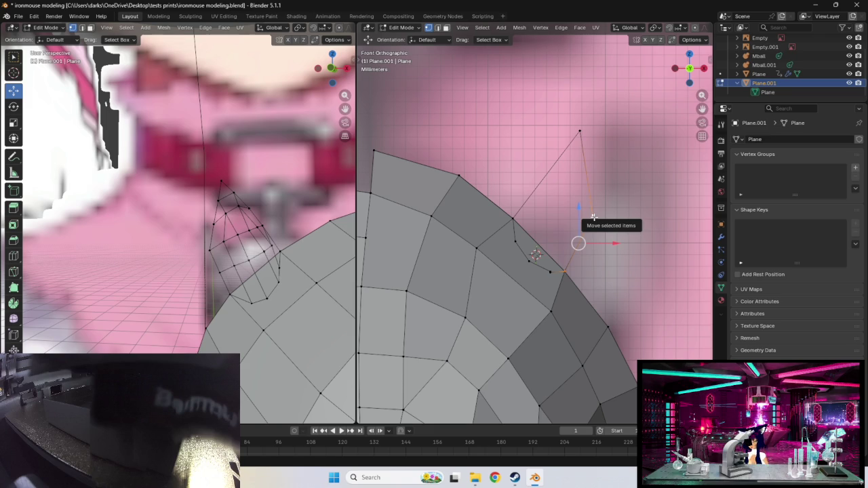
{"action": "key", "text": "r"}
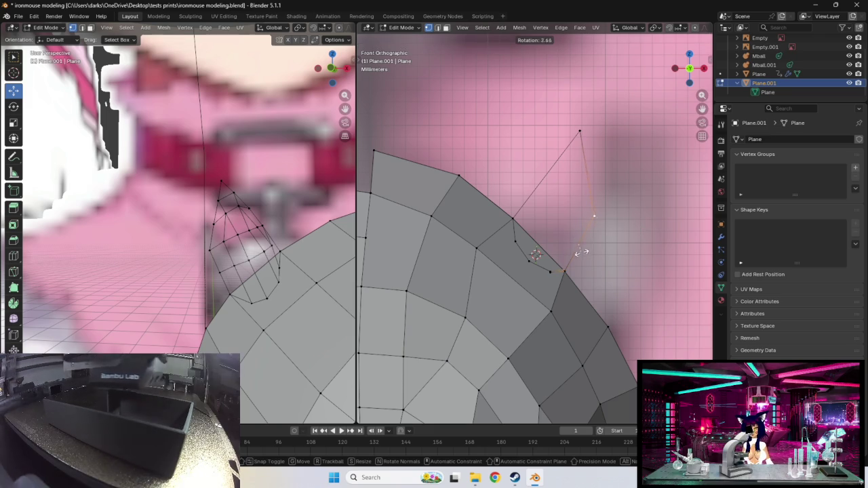
{"action": "right_click", "coordinate": [577, 249]}
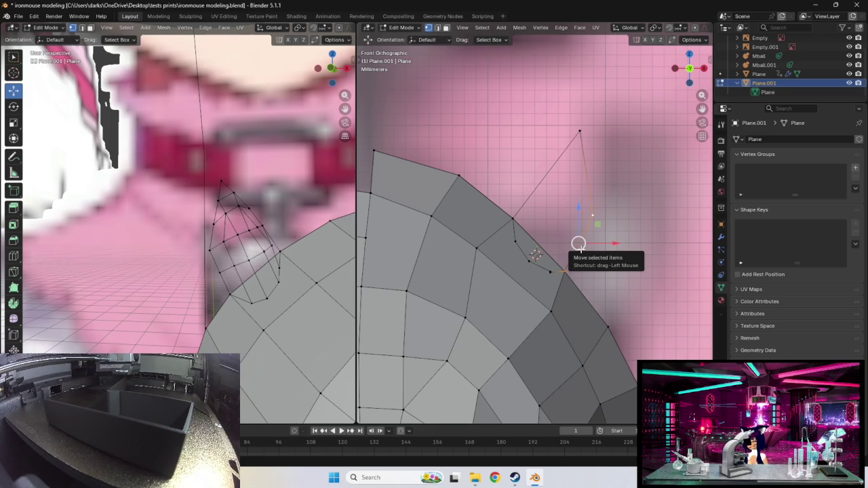
- Loop cut across the ear edge and move its new vertex onto the reference outline
{"action": "key", "text": "ctrl+r"}
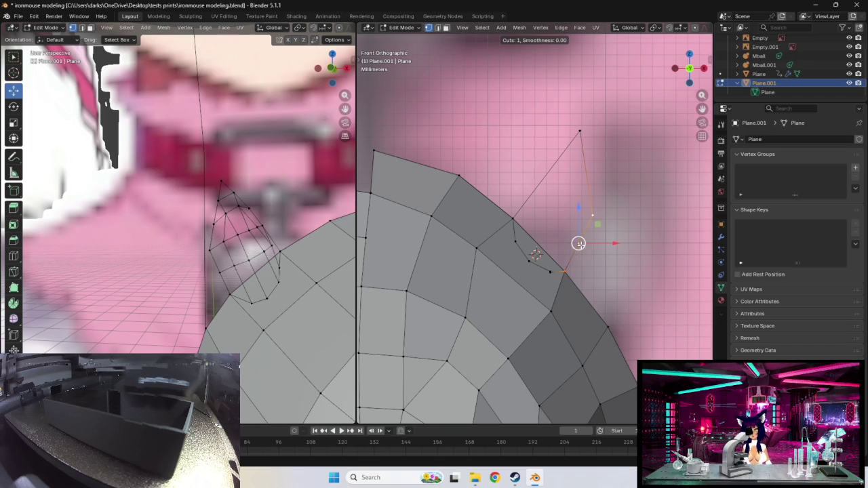
{"action": "key", "text": "Escape"}
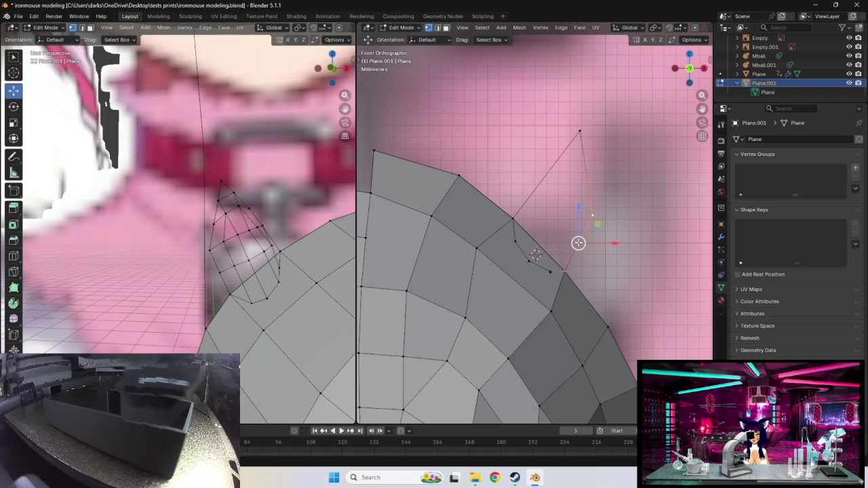
{"action": "key", "text": "ctrl+r"}
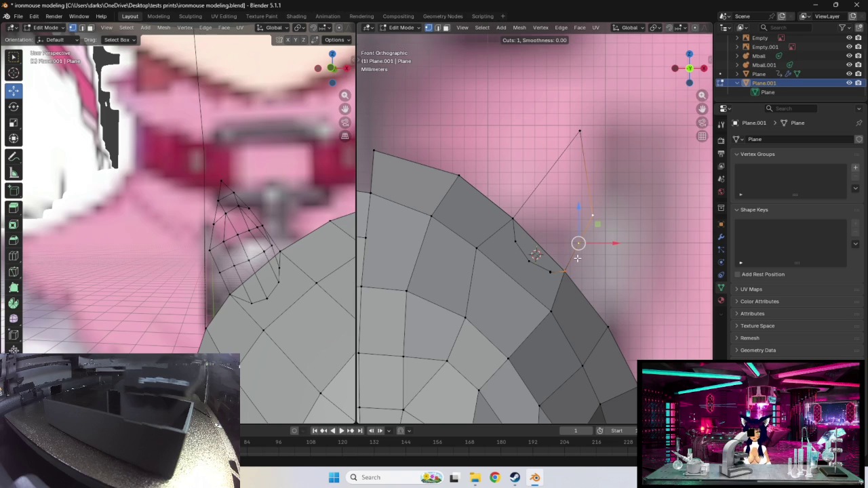
{"action": "left_click", "coordinate": [578, 245]}
{"action": "right_click", "coordinate": [578, 244]}
{"action": "left_click_drag", "start_coordinate": [578, 243], "coordinate": [573, 251]}
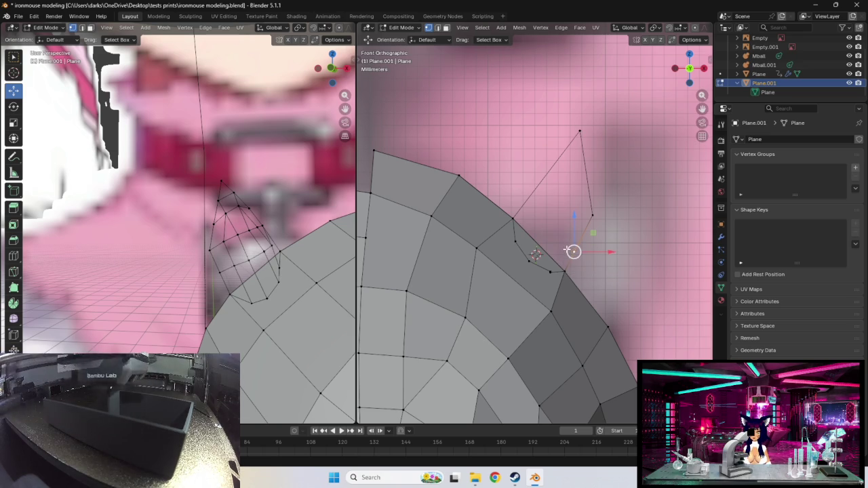
{"action": "left_click_drag", "start_coordinate": [573, 250], "coordinate": [559, 250]}
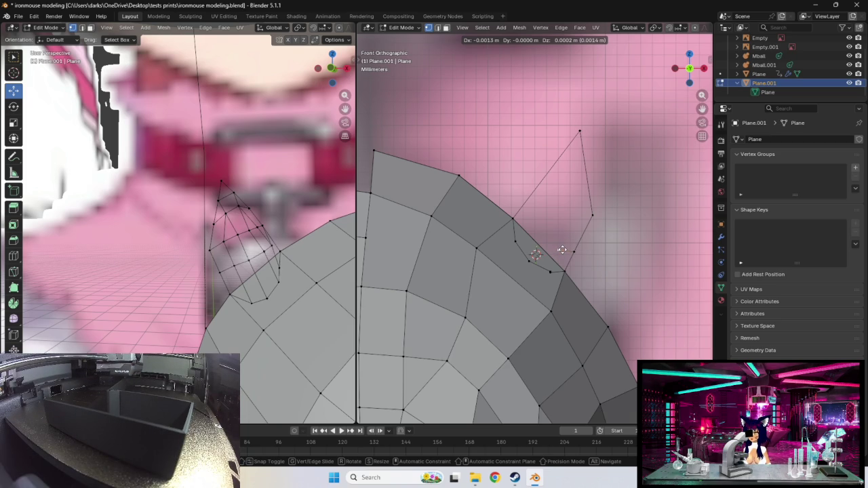
{"action": "left_click_drag", "start_coordinate": [562, 250], "coordinate": [562, 246]}
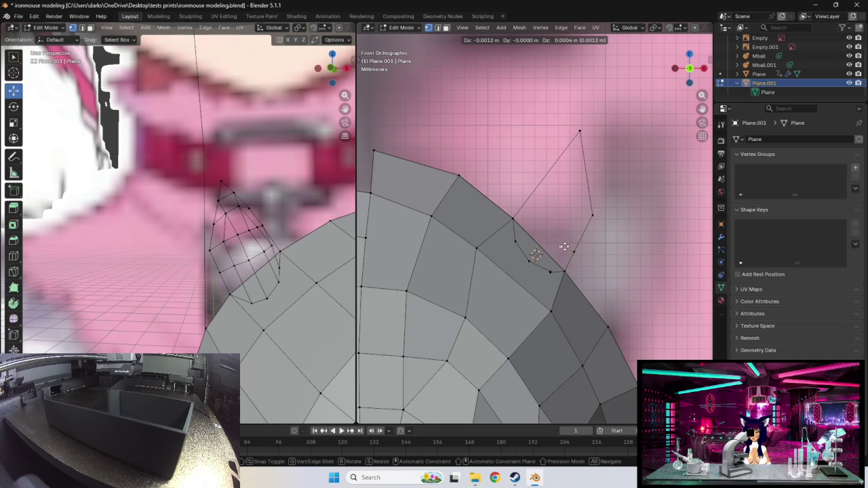
{"action": "left_click", "coordinate": [562, 246]}
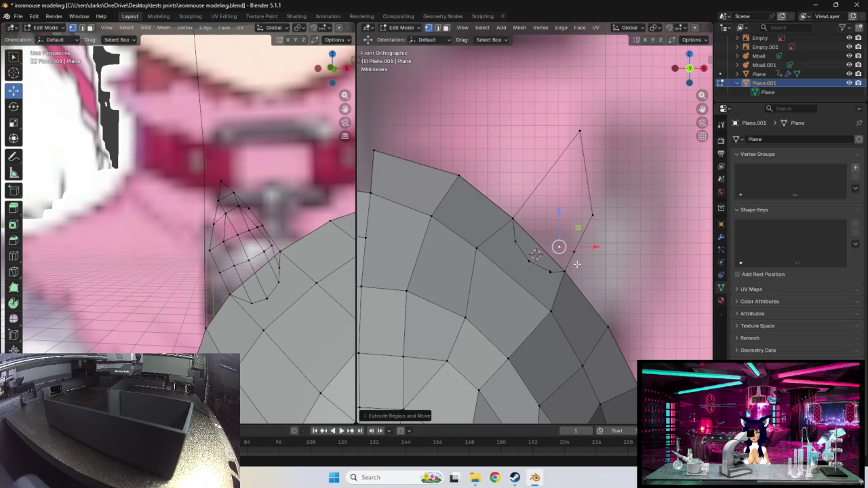
{"action": "key", "text": "g"}
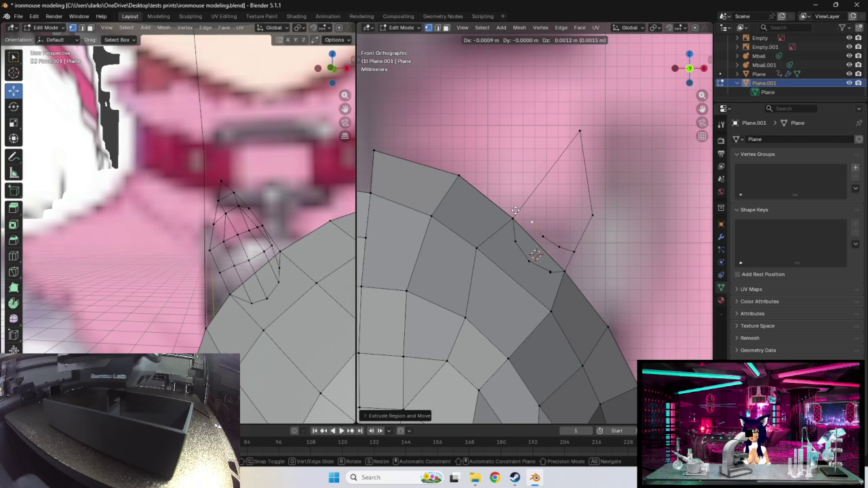
- Nudge the ear's lower-right base vertex up slightly, then select the ear's left edge
{"action": "left_click", "coordinate": [515, 211]}
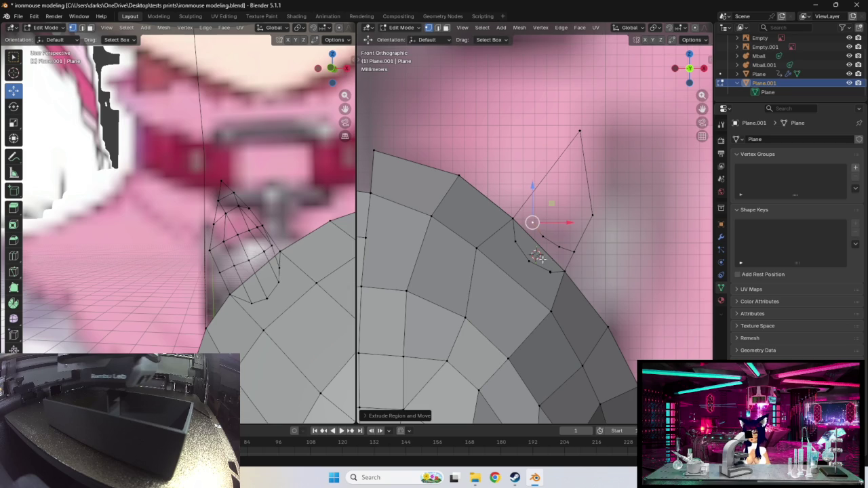
{"action": "left_click", "coordinate": [516, 247]}
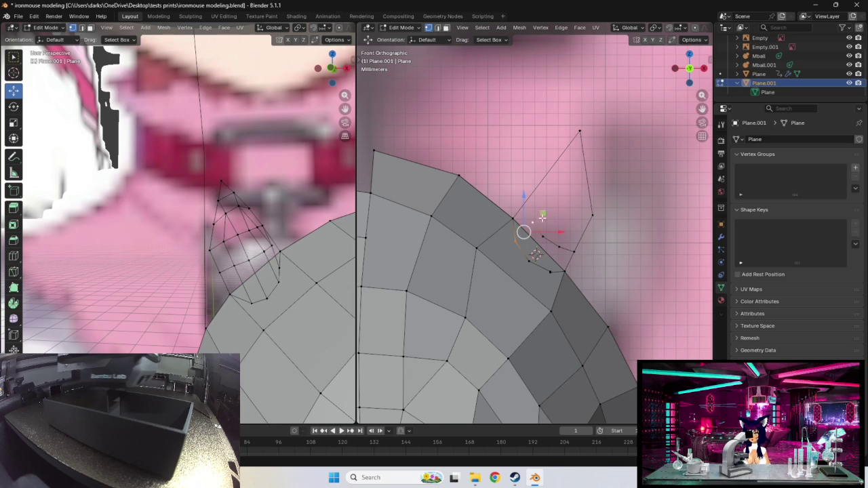
{"action": "left_click", "coordinate": [539, 256]}
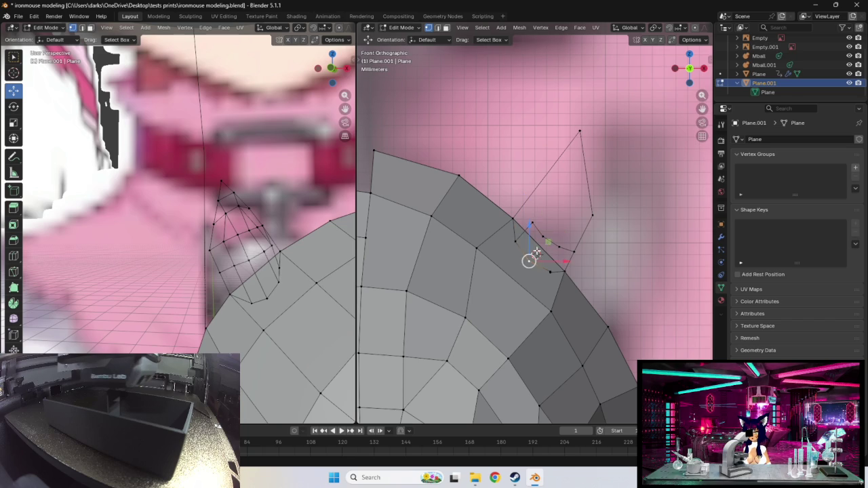
{"action": "left_click", "coordinate": [569, 250]}
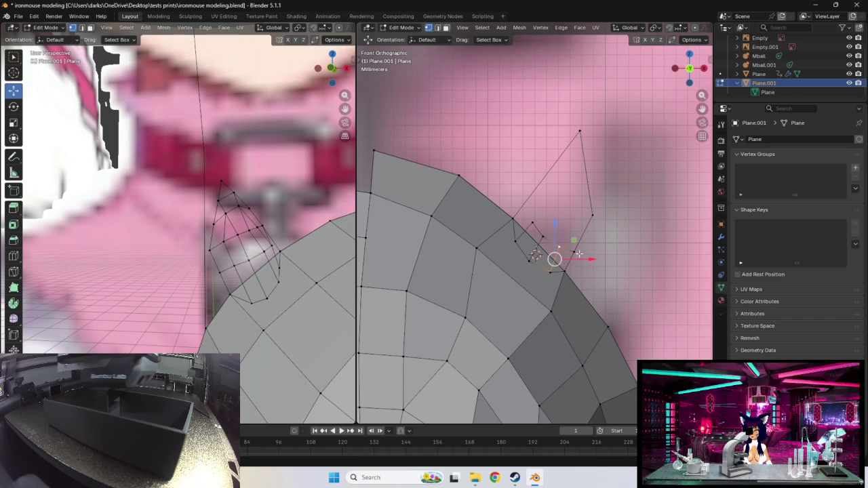
{"action": "left_click", "coordinate": [573, 251]}
{"action": "key", "text": "g"}
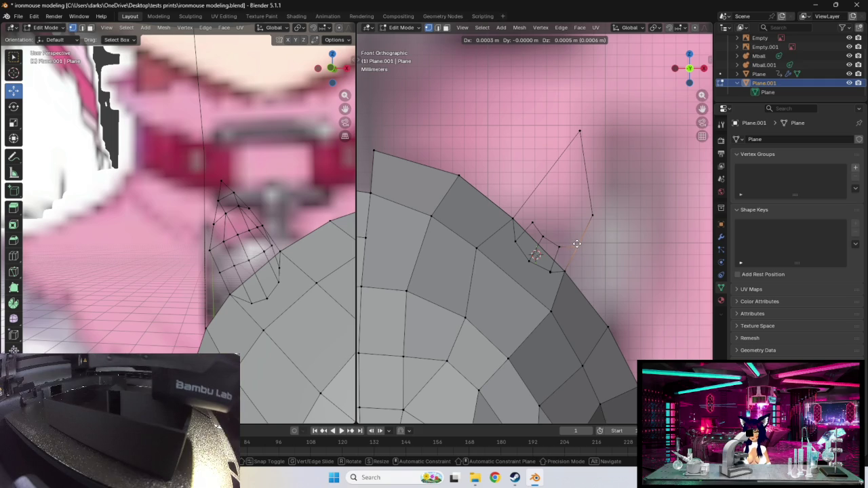
{"action": "left_click", "coordinate": [576, 244]}
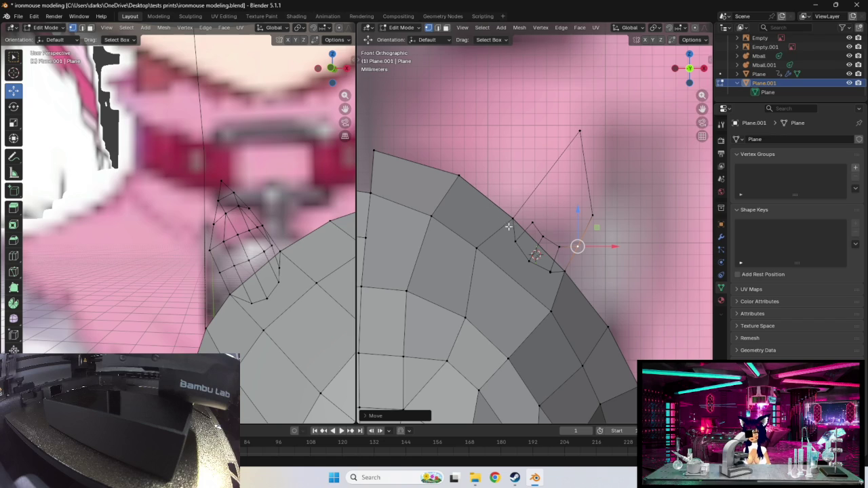
{"action": "left_click", "coordinate": [513, 218]}
{"action": "left_click", "coordinate": [578, 131], "text": "shift"}
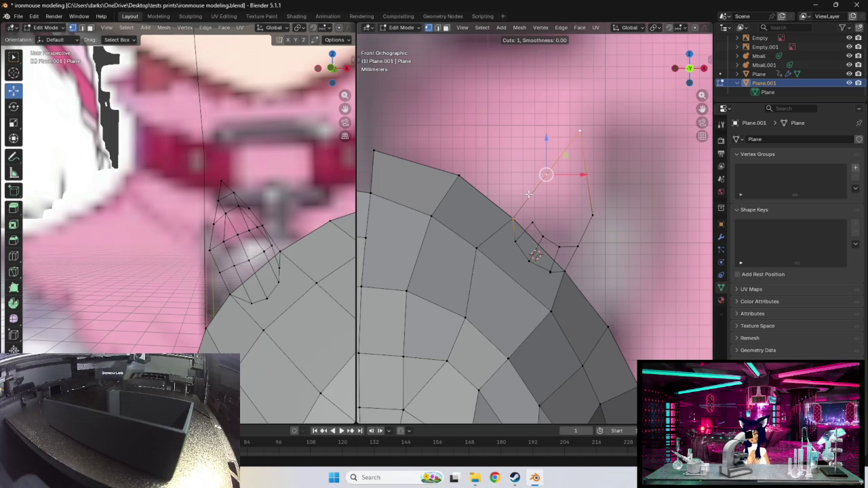
- Loop cut across the ear's middle, slide it down, and reposition its new vertex
{"action": "key", "text": "ctrl+r"}
{"action": "left_click", "coordinate": [546, 175]}
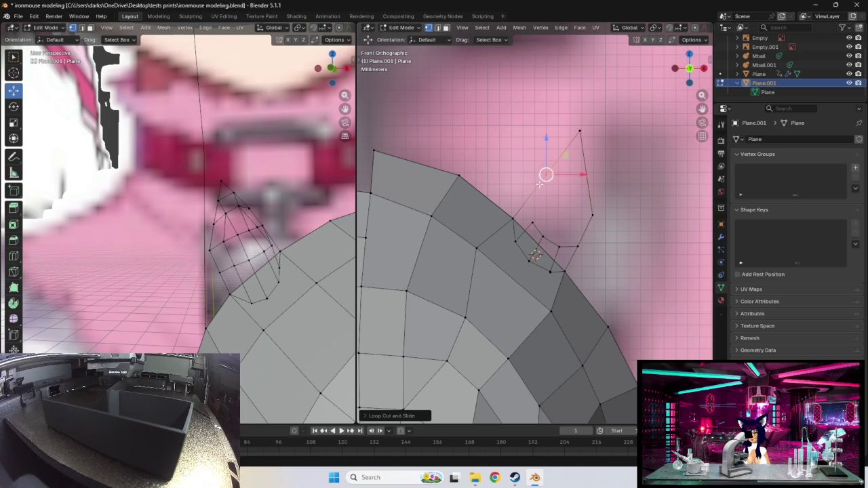
{"action": "left_click_drag", "start_coordinate": [545, 175], "coordinate": [534, 189]}
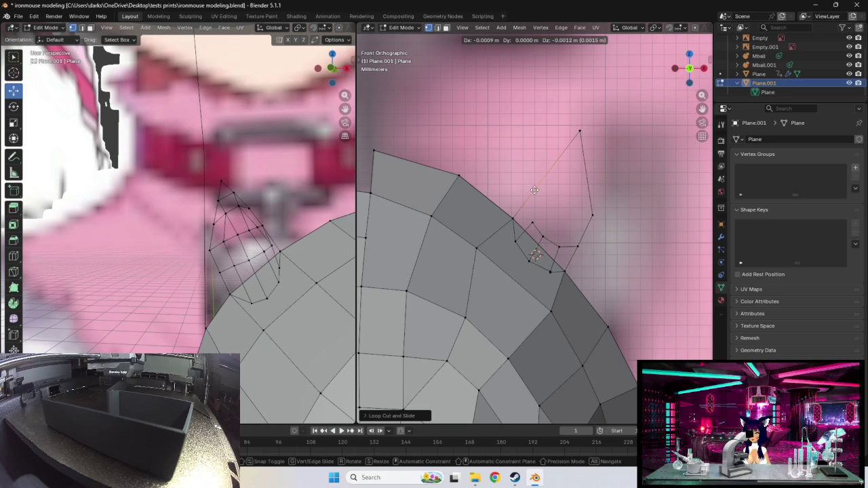
{"action": "left_click", "coordinate": [534, 190]}
{"action": "left_click", "coordinate": [533, 225]}
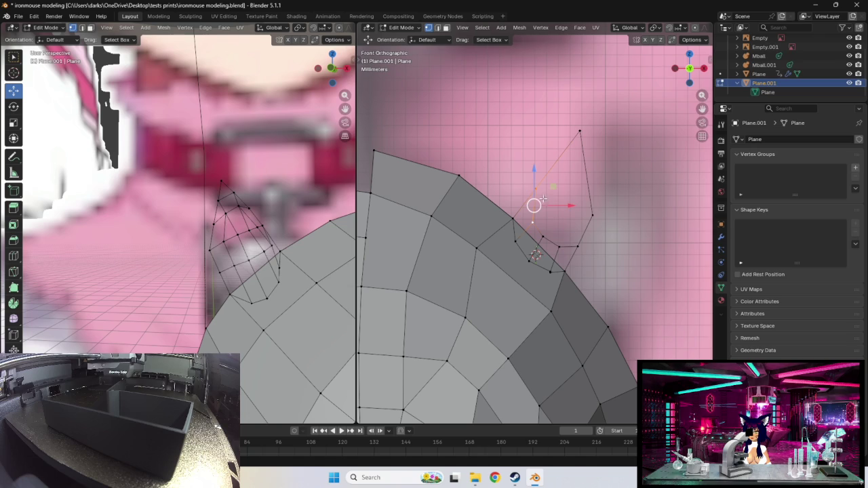
{"action": "key", "text": "ctrl+z"}
{"action": "key", "text": "g"}
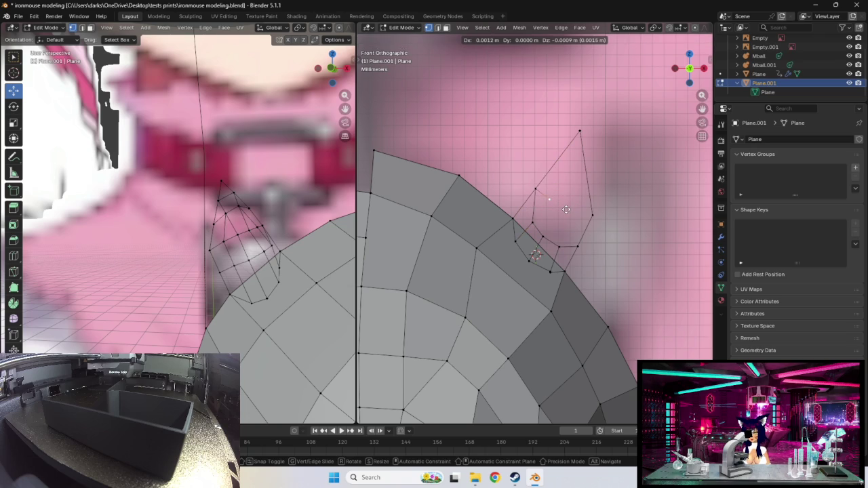
{"action": "left_click", "coordinate": [564, 211]}
{"action": "mouse_move", "coordinate": [611, 247]}
{"action": "middle_mouse_down"}
{"action": "mouse_move", "coordinate": [643, 251]}
{"action": "mouse_move", "coordinate": [592, 255]}
{"action": "mouse_move", "coordinate": [495, 236]}
{"action": "middle_mouse_up"}
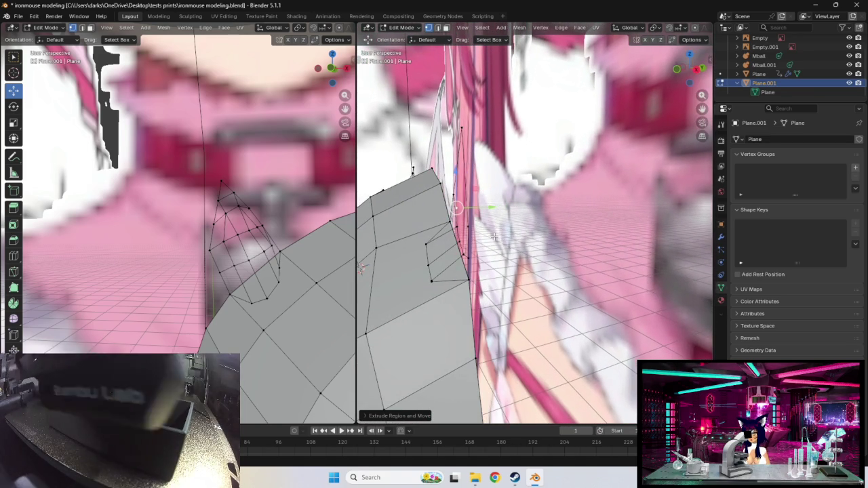
- Move three ear vertices in depth from the side view
{"action": "key", "text": "g"}
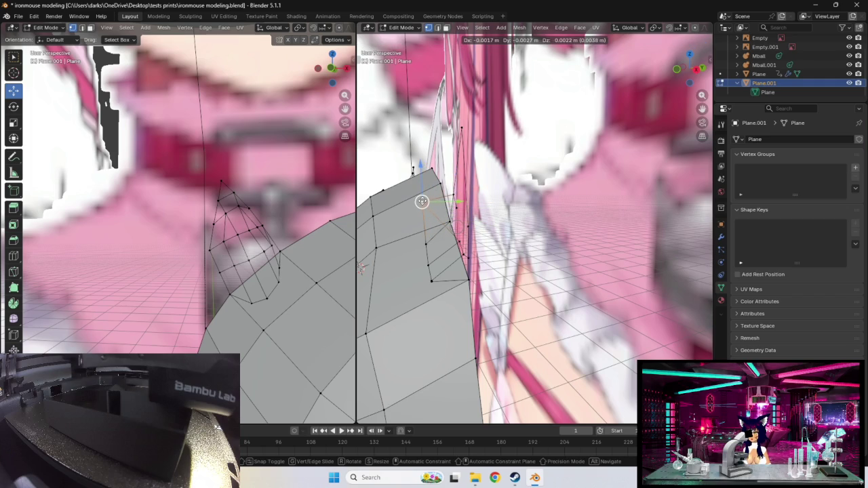
{"action": "left_click", "coordinate": [421, 201]}
{"action": "left_click", "coordinate": [454, 241]}
{"action": "key", "text": "g"}
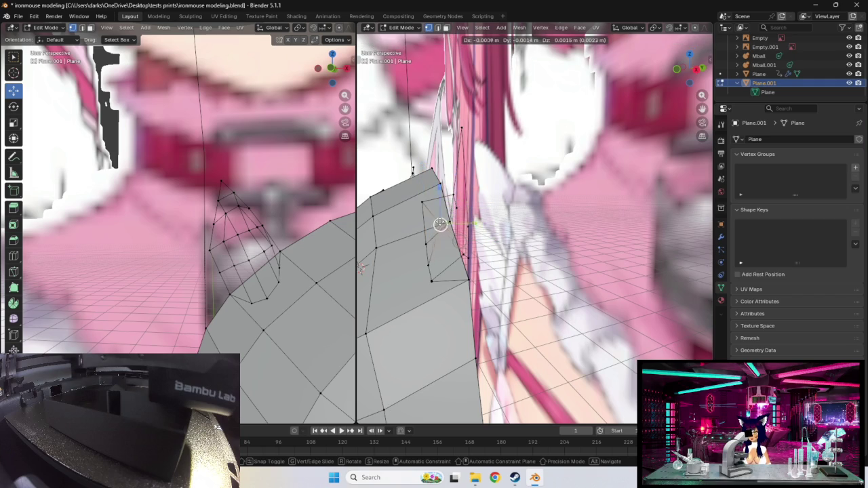
{"action": "left_click", "coordinate": [425, 220]}
{"action": "left_click", "coordinate": [425, 223]}
{"action": "key", "text": "g"}
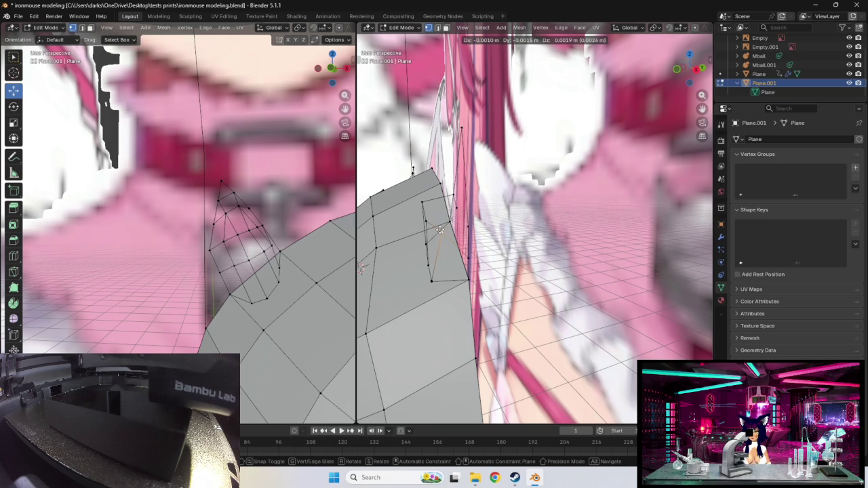
{"action": "left_click", "coordinate": [440, 231]}
{"action": "middle_click_drag", "start_coordinate": [440, 231], "coordinate": [437, 234]}
- From the front, reposition two ear vertices and the ear's left base vertex
{"action": "middle_click_drag", "start_coordinate": [361, 270], "coordinate": [498, 333]}
{"action": "key", "text": "g"}
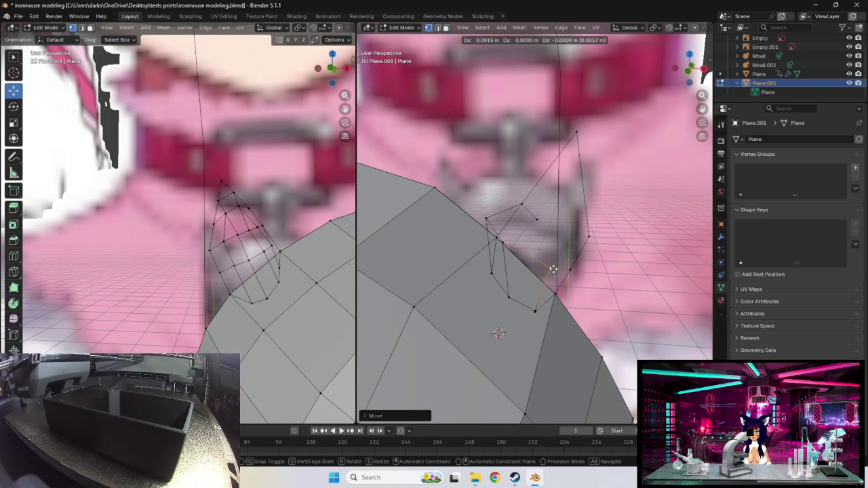
{"action": "left_click", "coordinate": [550, 271]}
{"action": "left_click", "coordinate": [500, 241]}
{"action": "key", "text": "g"}
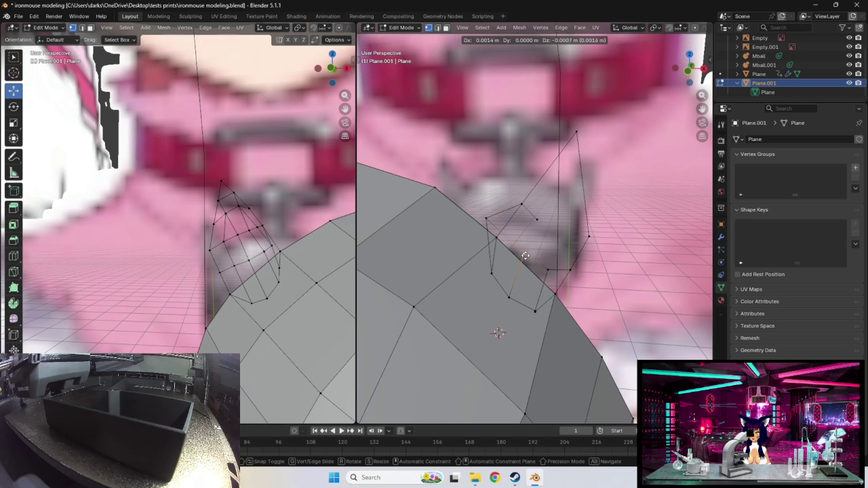
{"action": "left_click", "coordinate": [528, 253]}
{"action": "left_click", "coordinate": [486, 218]}
{"action": "key", "text": "g"}
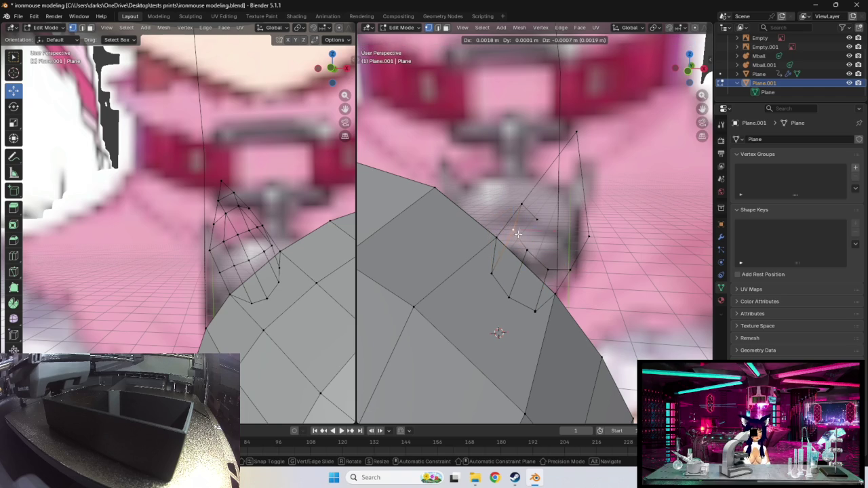
{"action": "left_click", "coordinate": [517, 234]}
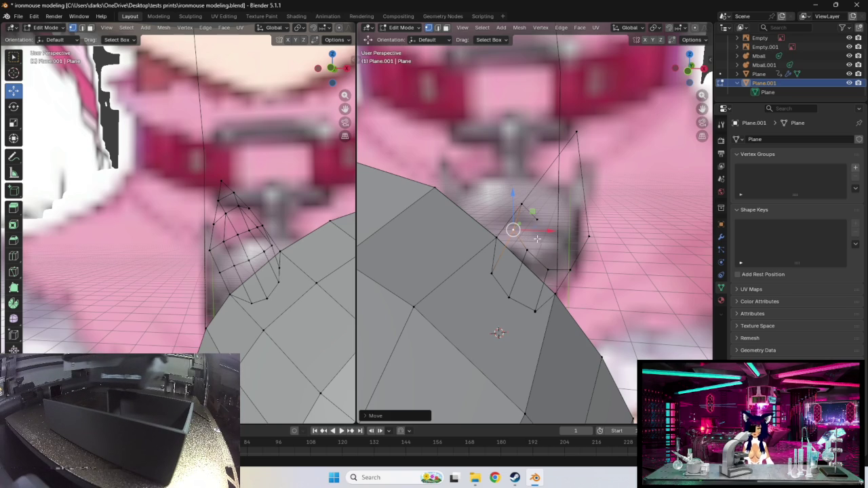
{"action": "middle_click_drag", "start_coordinate": [544, 233], "coordinate": [532, 242]}
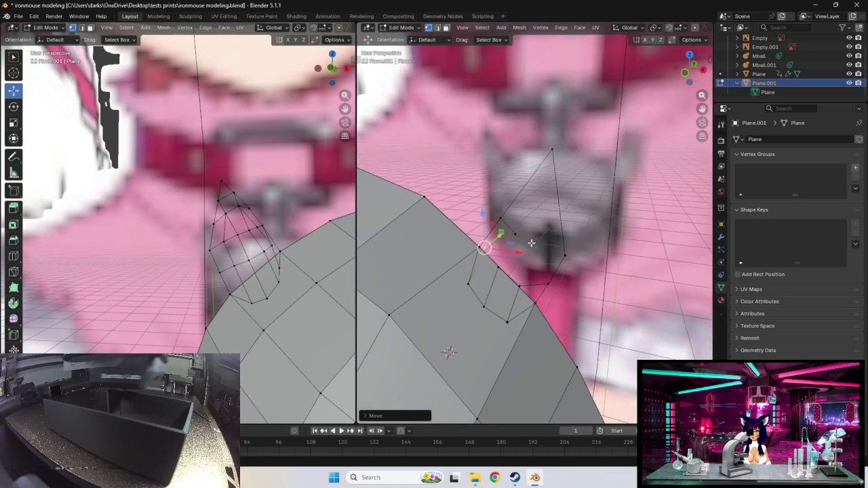
- Drag the selected ear vertices slightly left to align with the reference
{"action": "left_click_drag", "start_coordinate": [515, 233], "coordinate": [501, 229]}
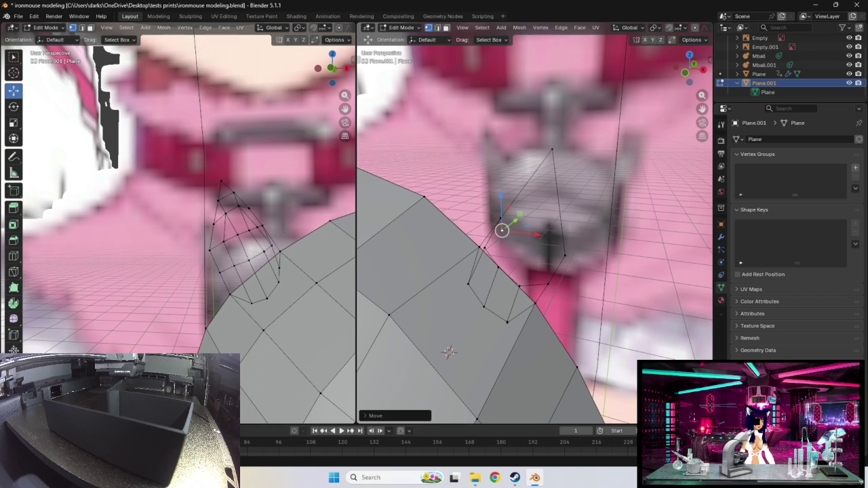
- Nudge the chosen ear vertex lower and left through several small grab moves
{"action": "middle_click_drag", "start_coordinate": [507, 256], "coordinate": [520, 249]}
{"action": "key", "text": "g"}
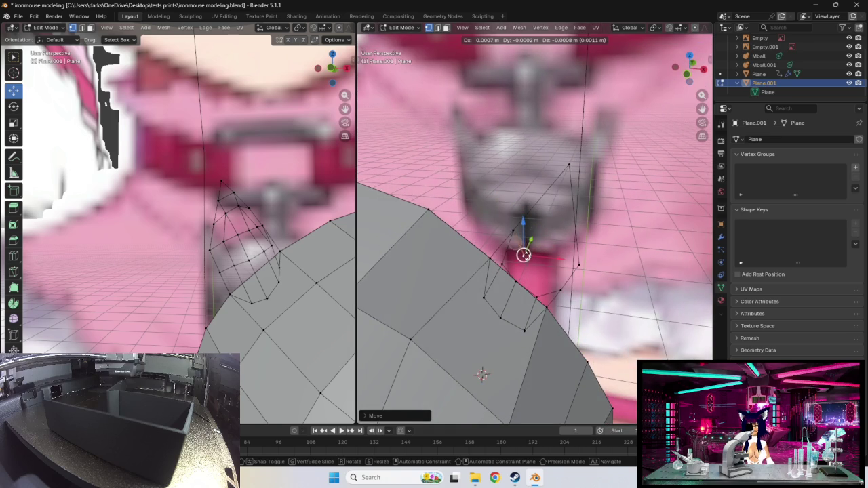
{"action": "left_click", "coordinate": [519, 253]}
{"action": "middle_click_drag", "start_coordinate": [530, 274], "coordinate": [525, 281]}
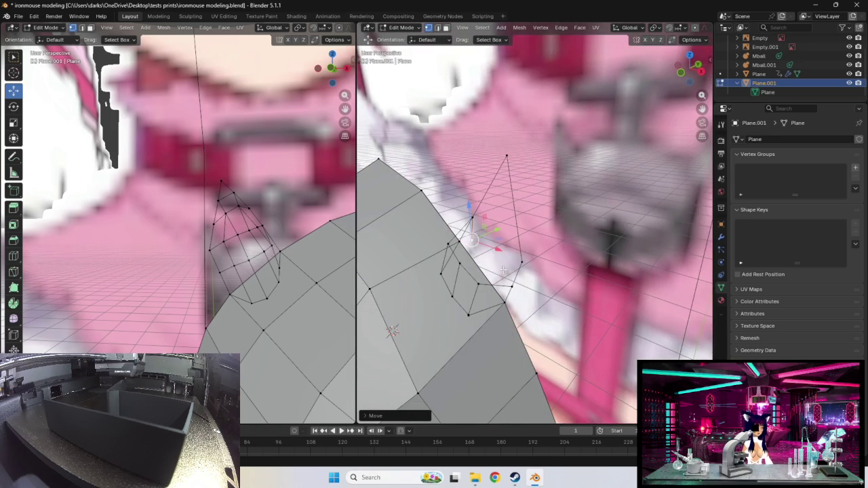
{"action": "key", "text": "g"}
{"action": "left_click", "coordinate": [457, 261]}
{"action": "key", "text": "g"}
{"action": "left_click", "coordinate": [459, 256]}
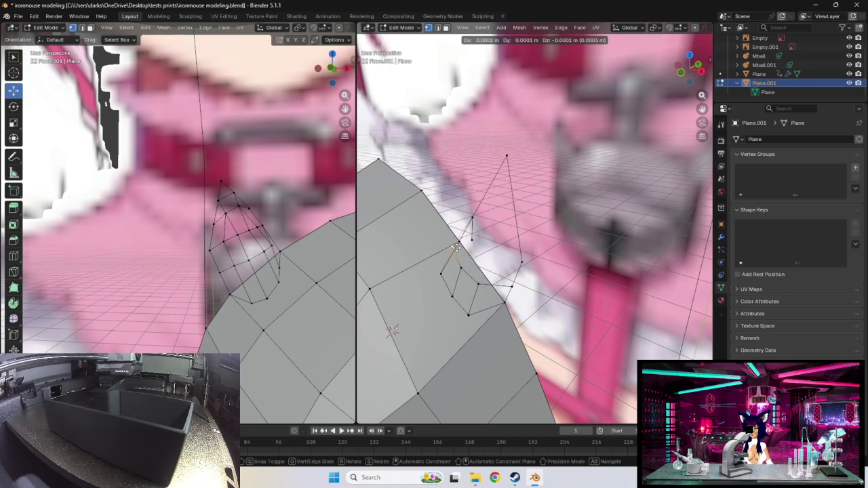
{"action": "key", "text": "g"}
{"action": "left_click", "coordinate": [456, 248]}
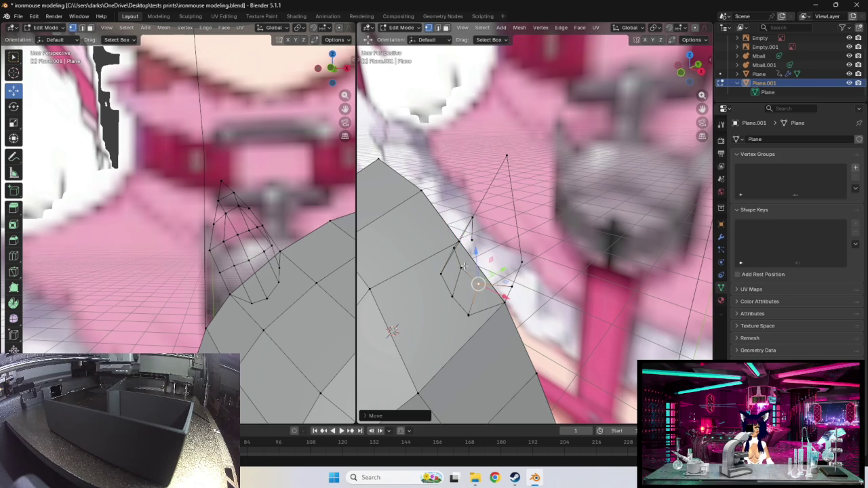
- Reposition another ear vertex near the base of the outline
{"action": "middle_click_drag", "start_coordinate": [459, 269], "coordinate": [505, 270]}
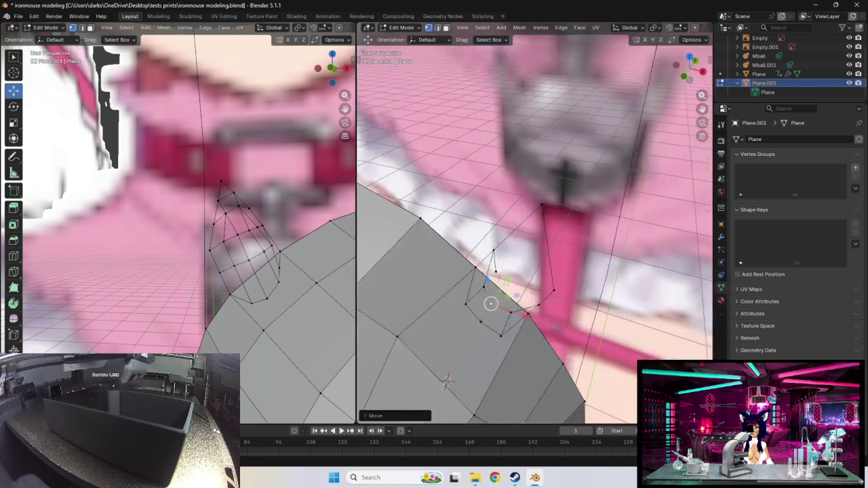
{"action": "left_click", "coordinate": [505, 270]}
{"action": "key", "text": "g"}
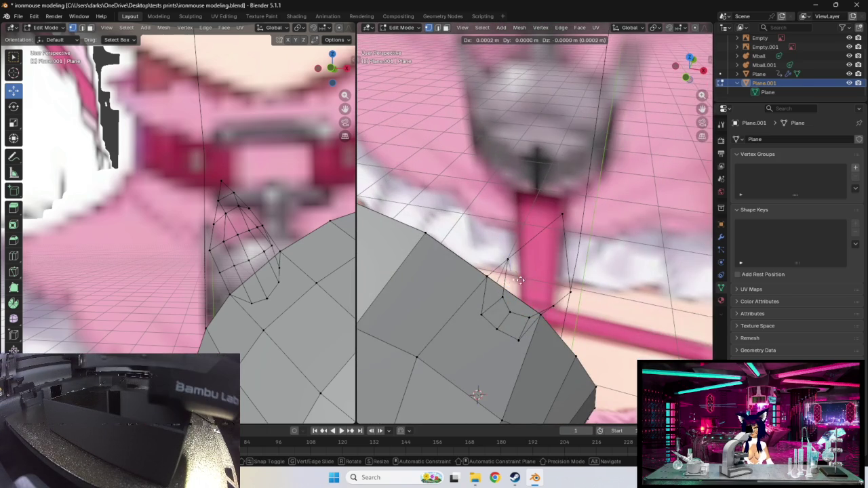
{"action": "left_click", "coordinate": [518, 279]}
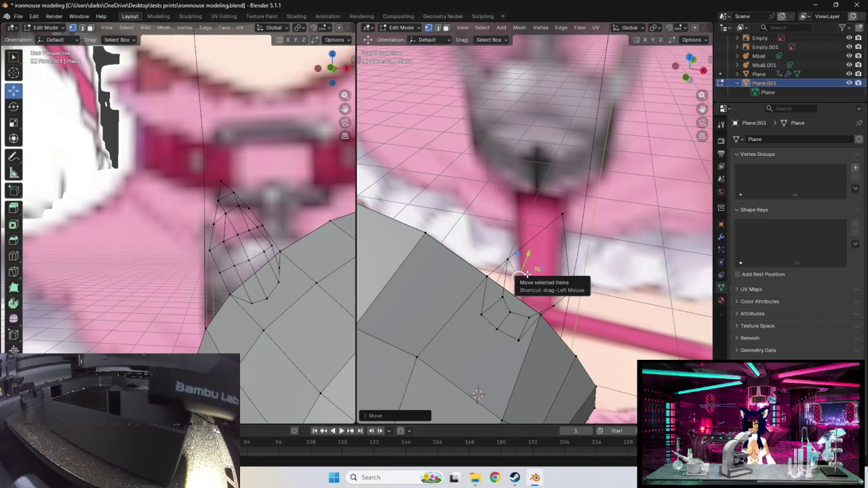
- Delete the selected unwanted vertices from the ear outline
{"action": "key", "text": "x"}
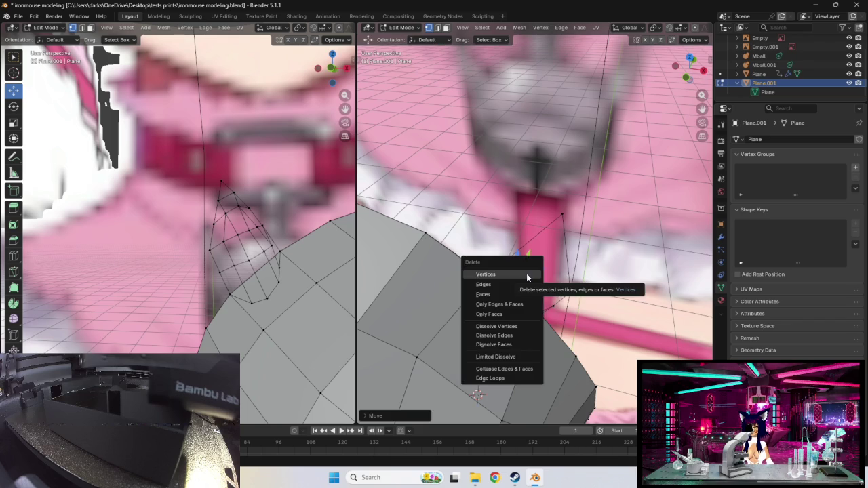
{"action": "left_click", "coordinate": [528, 278]}
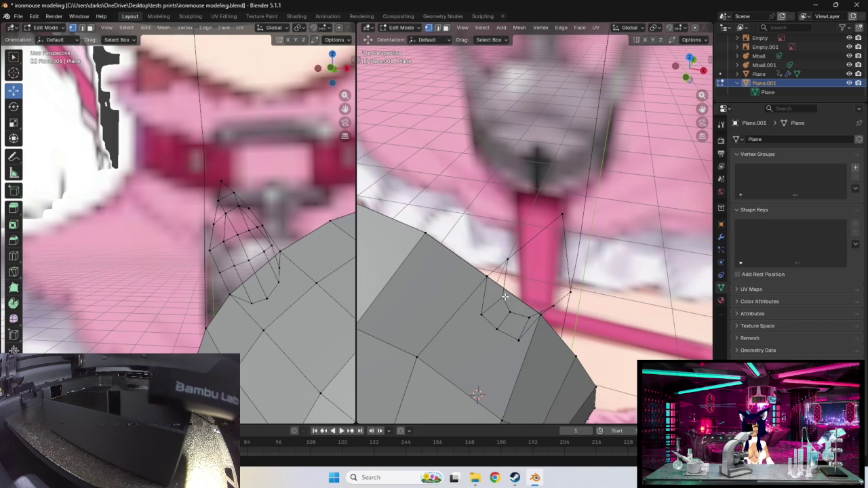
{"action": "mouse_move", "coordinate": [504, 296]}
{"action": "middle_mouse_down"}
{"action": "mouse_move", "coordinate": [510, 266]}
{"action": "mouse_move", "coordinate": [536, 241]}
{"action": "middle_mouse_up"}
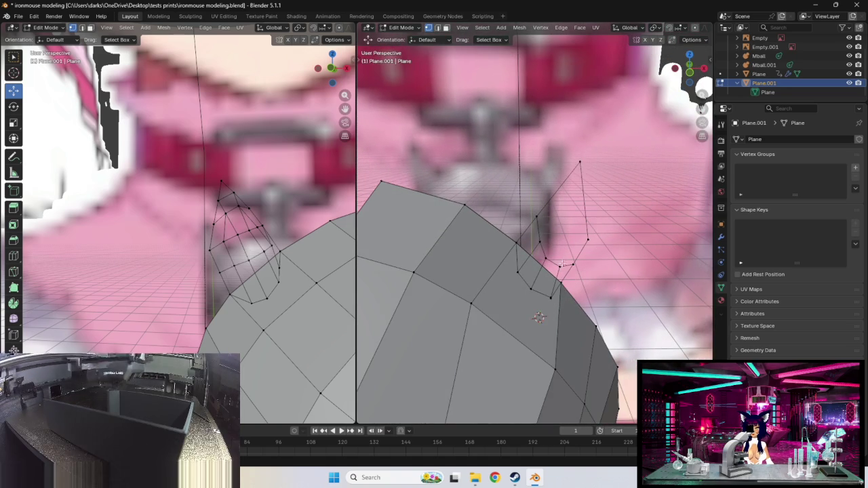
- Move a vertex at the ear's base slightly closer to the head
{"action": "key", "text": "g"}
{"action": "key", "text": "Escape"}
{"action": "left_click", "coordinate": [535, 218]}
{"action": "key", "text": "g"}
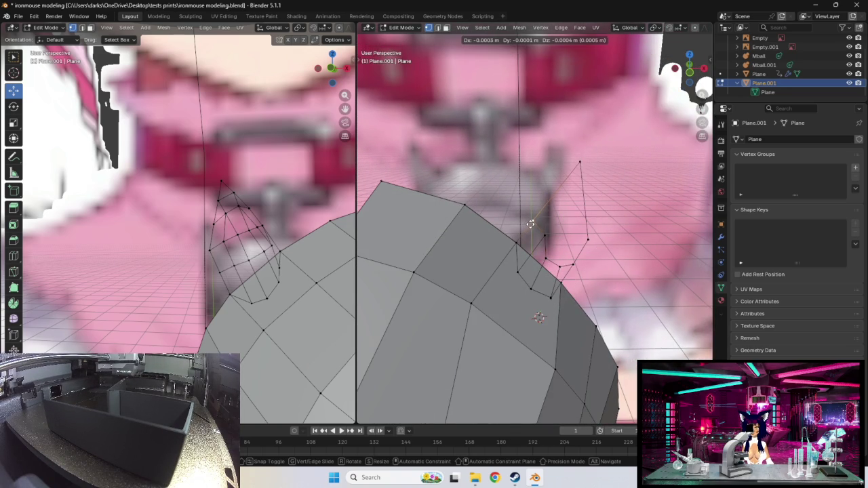
{"action": "left_click", "coordinate": [531, 224]}
- Shift another base vertex outward in two small moves to tighten the lower outline
{"action": "key", "text": "g"}
{"action": "left_click", "coordinate": [554, 245]}
{"action": "left_click", "coordinate": [565, 253]}
{"action": "key", "text": "g"}
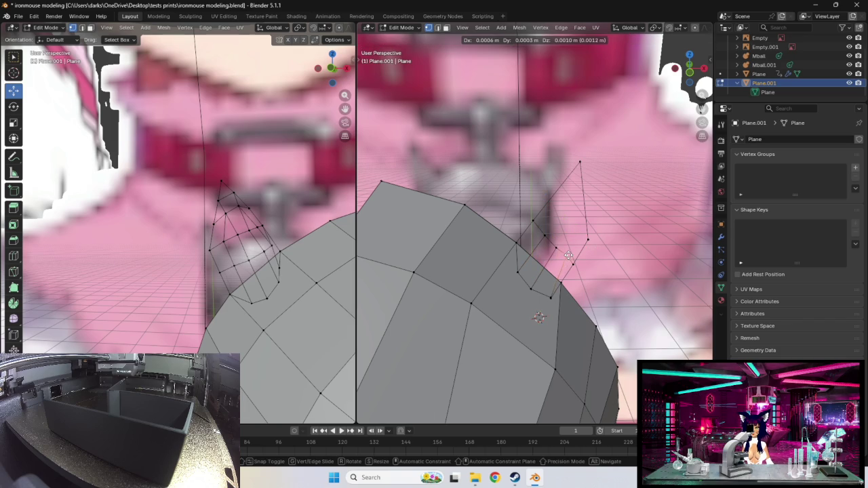
{"action": "left_click", "coordinate": [567, 257]}
{"action": "key", "text": "g"}
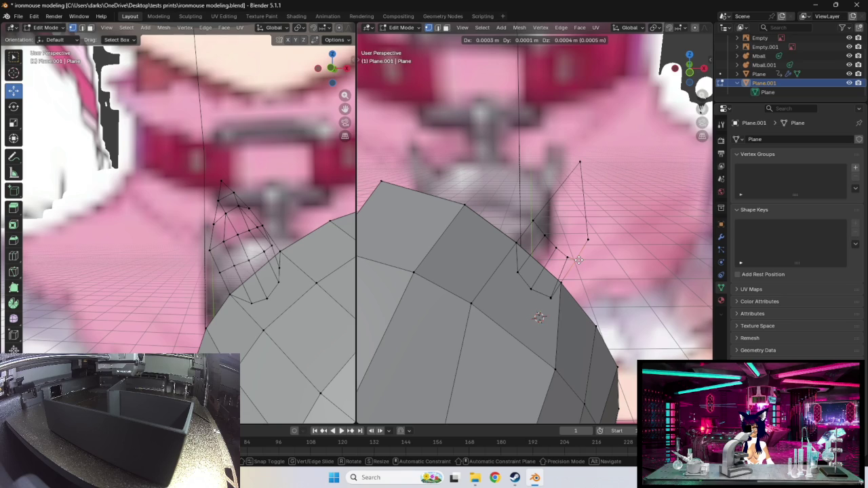
{"action": "left_click", "coordinate": [578, 259]}
{"action": "middle_click_drag", "start_coordinate": [597, 280], "coordinate": [587, 278]}
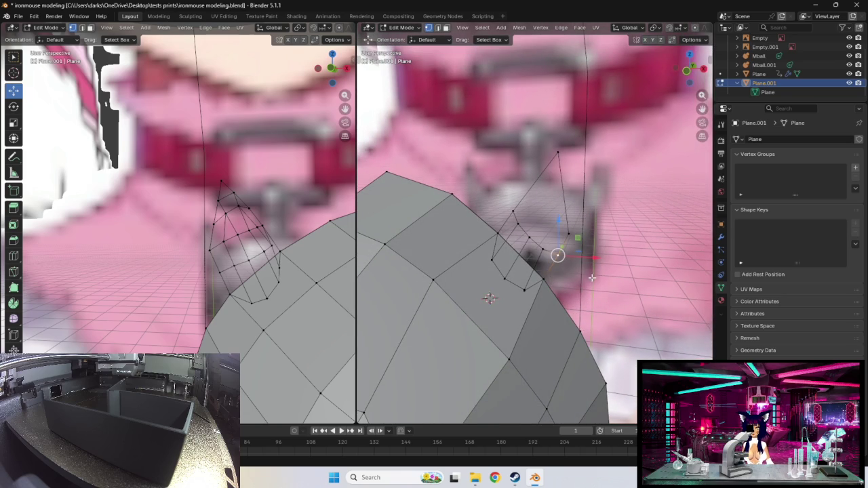
{"action": "middle_click_drag", "start_coordinate": [557, 255], "coordinate": [536, 237]}
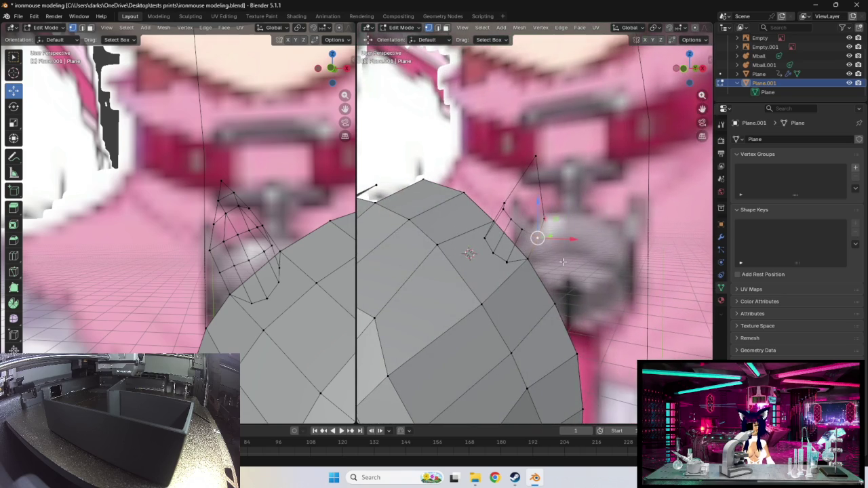
- Delete two stray vertices from the ear's base, undoing a trial move in between
{"action": "key", "text": "x"}
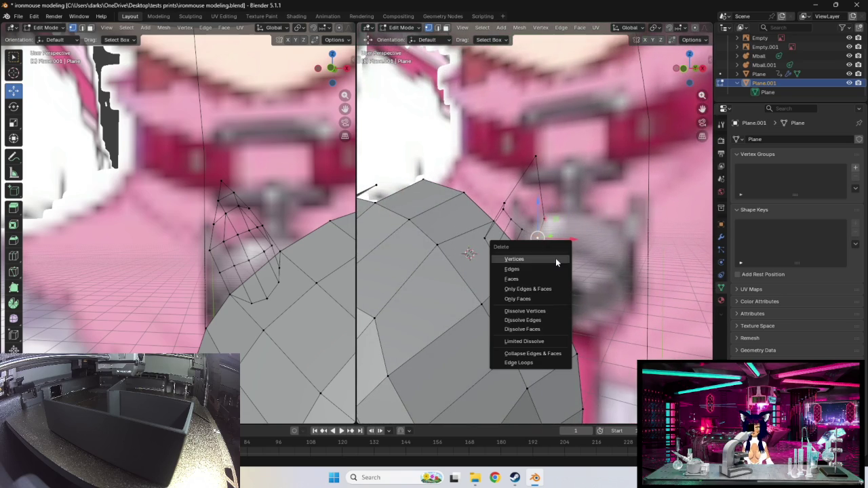
{"action": "left_click", "coordinate": [555, 258]}
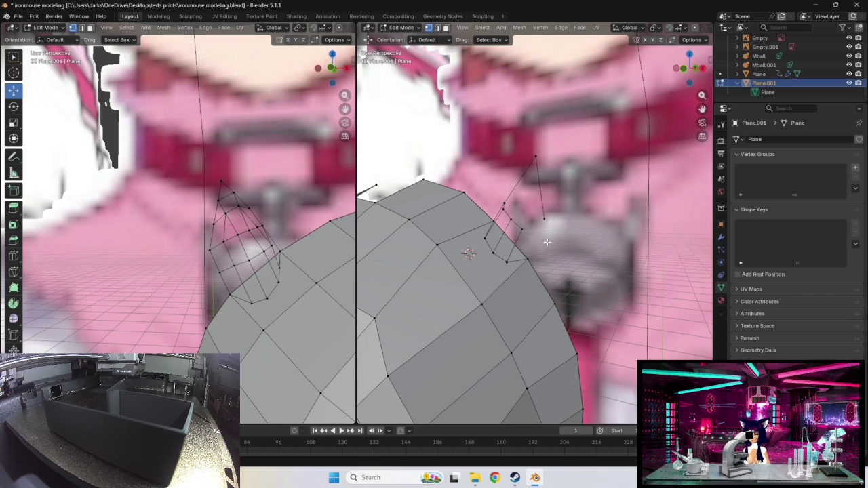
{"action": "left_click", "coordinate": [538, 237]}
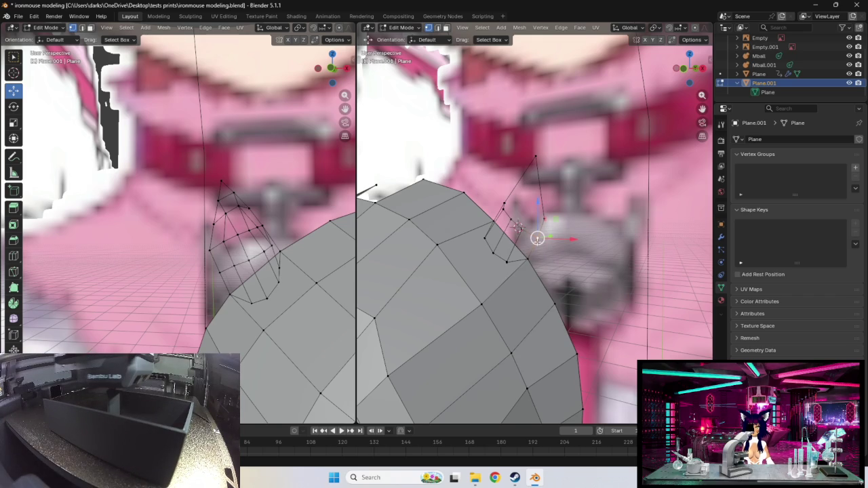
{"action": "left_click_drag", "start_coordinate": [536, 237], "coordinate": [533, 258]}
{"action": "key", "text": "ctrl+z"}
{"action": "key", "text": "x"}
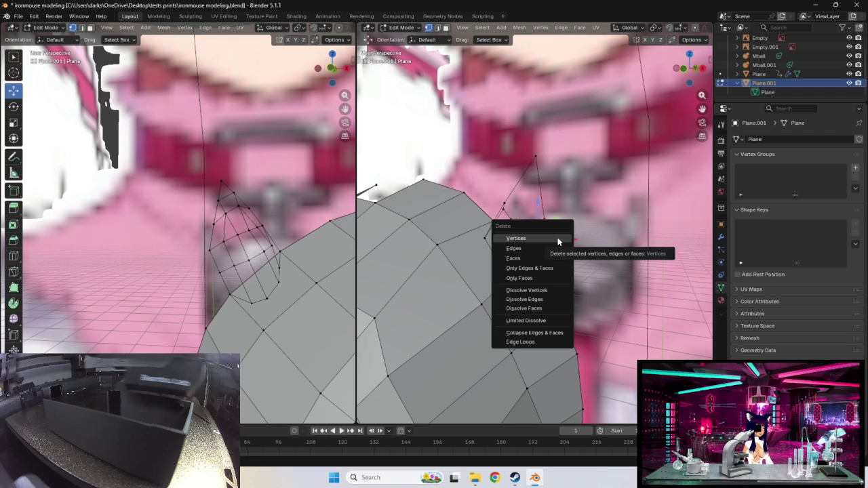
{"action": "left_click", "coordinate": [557, 238]}
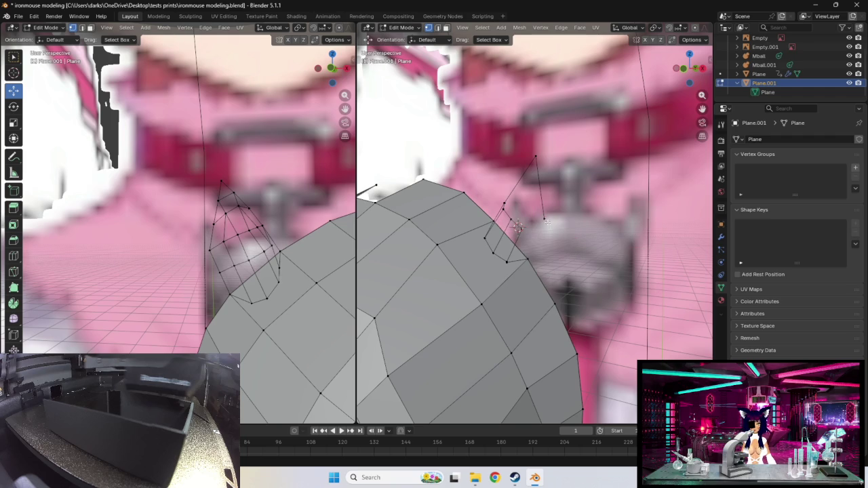
- Rotate the remaining base vertex slightly, then clear the selection
{"action": "left_click", "coordinate": [525, 259]}
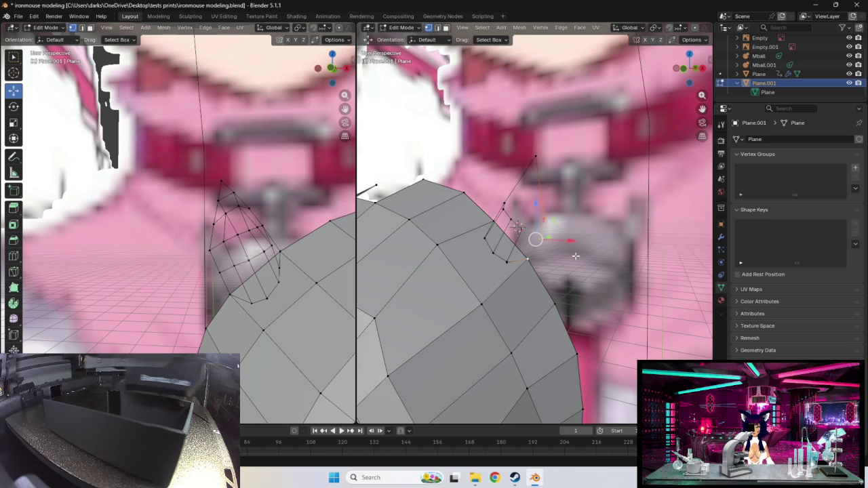
{"action": "key", "text": "r"}
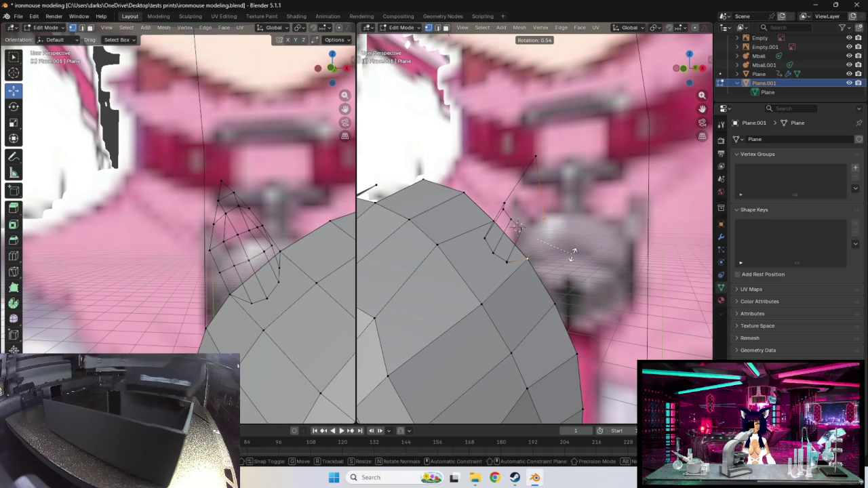
{"action": "key", "text": "Escape"}
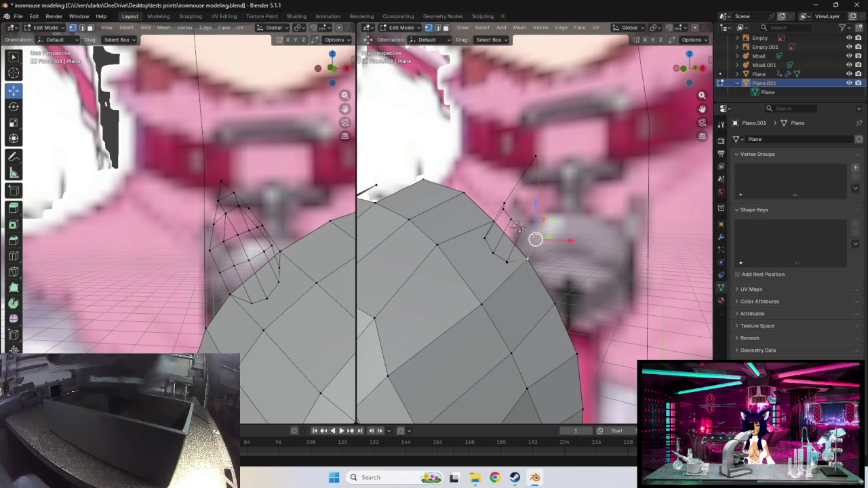
{"action": "left_click", "coordinate": [543, 218]}
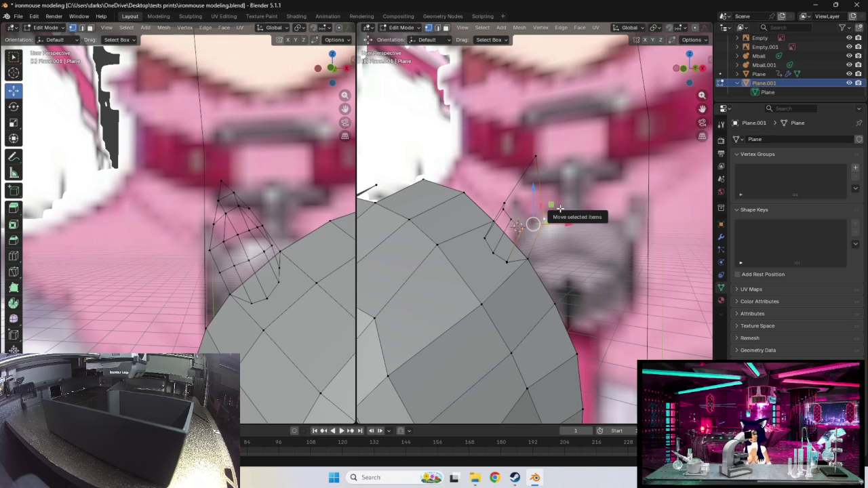
- Move the ear's outer corner vertex to sharpen the ear's point
{"action": "middle_click_drag", "start_coordinate": [574, 210], "coordinate": [603, 210]}
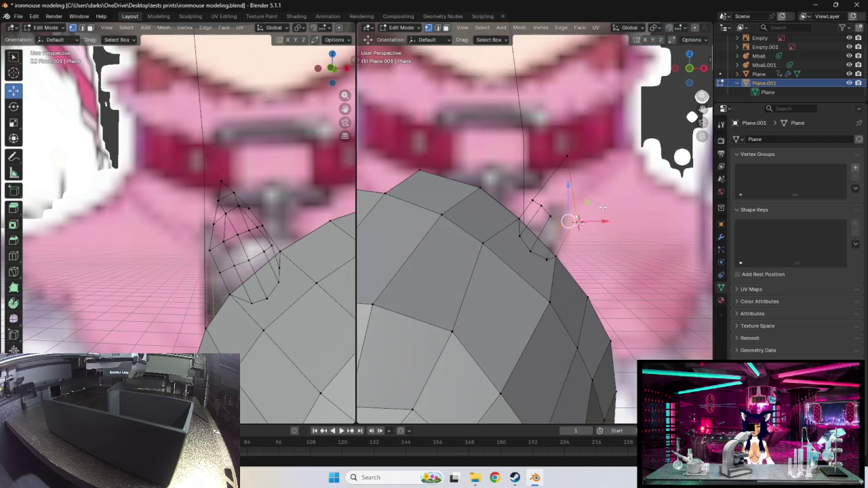
{"action": "key", "text": "g"}
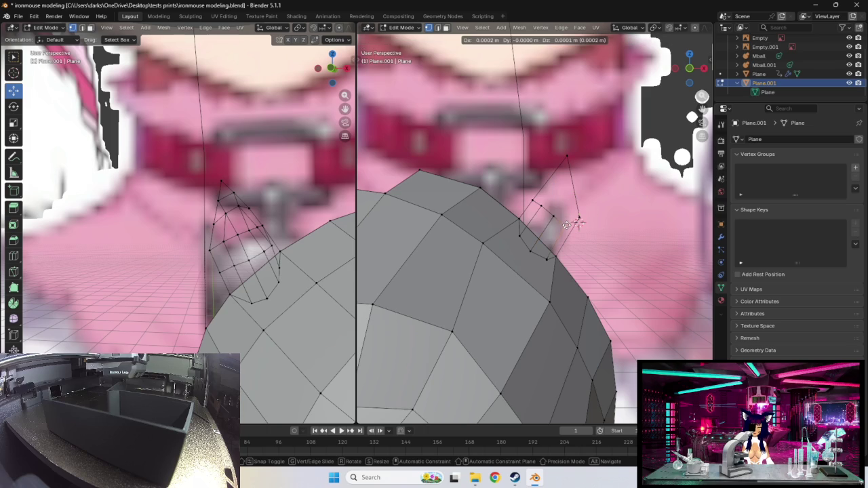
{"action": "left_click", "coordinate": [566, 224]}
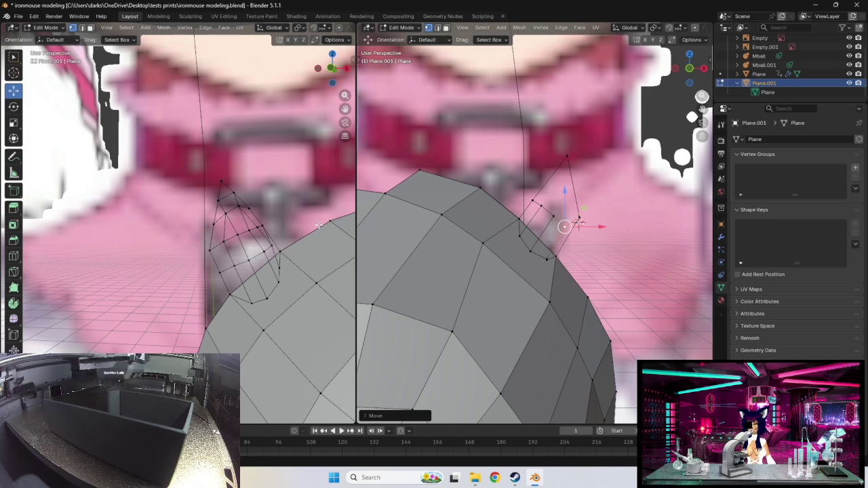
{"action": "left_click", "coordinate": [251, 231]}
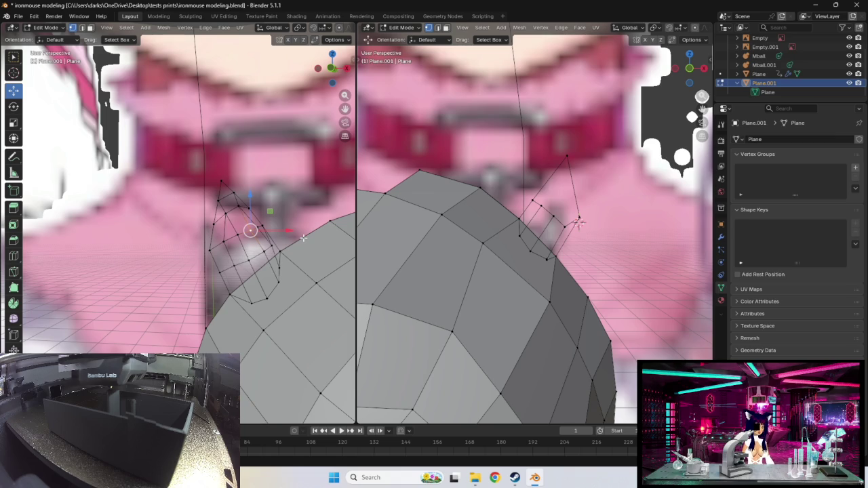
- Move the first two ear base vertices to follow the head's curve
{"action": "left_click_drag", "start_coordinate": [576, 224], "coordinate": [580, 222]}
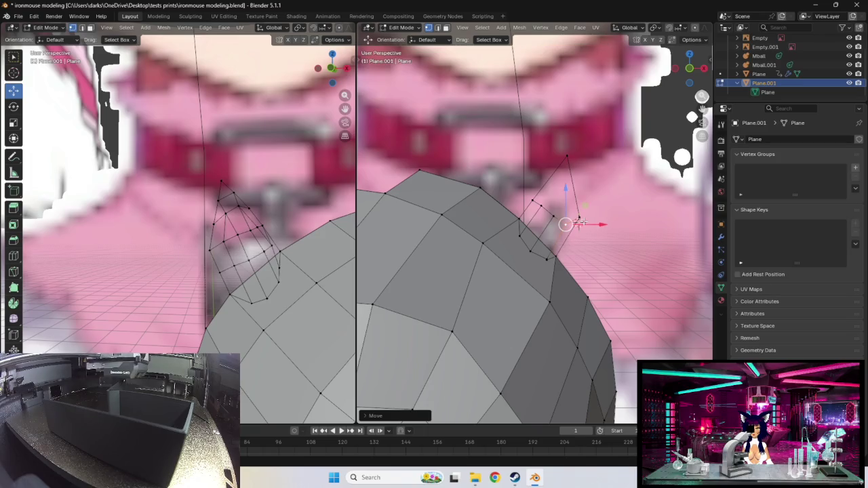
{"action": "middle_click_drag", "start_coordinate": [575, 226], "coordinate": [550, 208]}
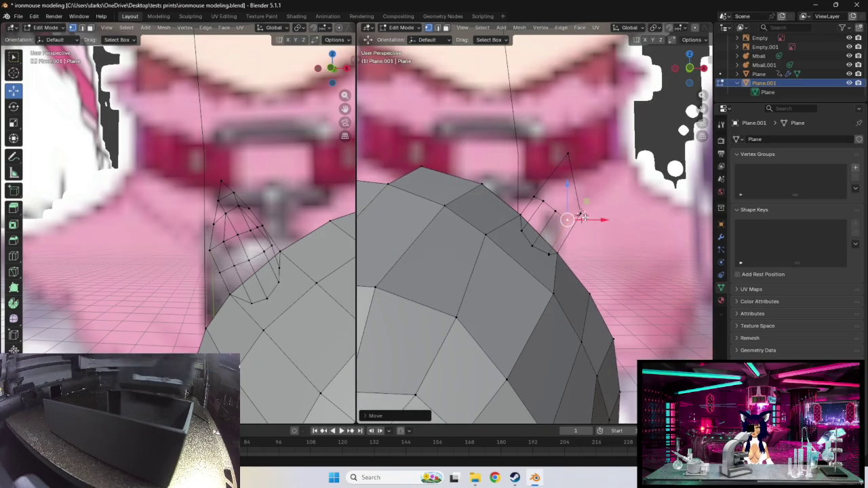
{"action": "key", "text": "g"}
{"action": "left_click", "coordinate": [546, 203]}
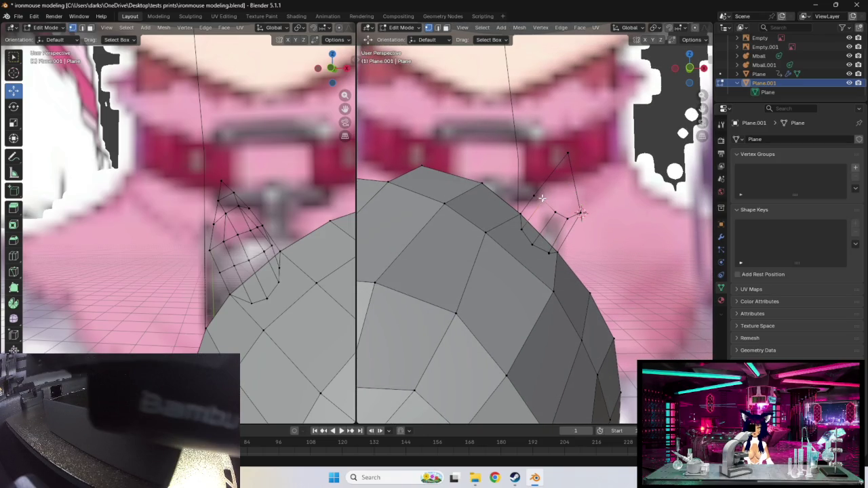
{"action": "left_click", "coordinate": [535, 194]}
{"action": "key", "text": "g"}
{"action": "left_click", "coordinate": [535, 192]}
{"action": "key", "text": "g"}
{"action": "left_click", "coordinate": [563, 226]}
- Adjust the next ear vertices, including one higher up, to settle against the head
{"action": "left_click", "coordinate": [550, 217]}
{"action": "key", "text": "g"}
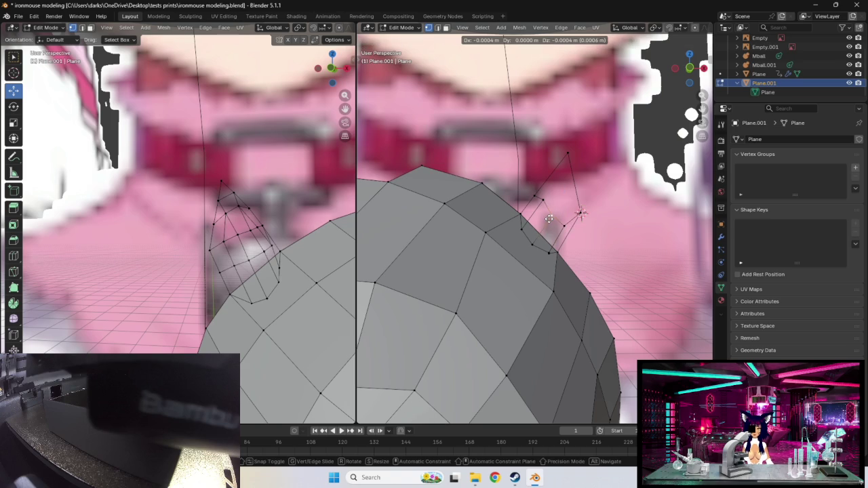
{"action": "left_click", "coordinate": [549, 218]}
{"action": "left_click", "coordinate": [539, 204]}
{"action": "key", "text": "g"}
{"action": "left_click", "coordinate": [537, 203]}
{"action": "key", "text": "g"}
{"action": "left_click", "coordinate": [530, 197]}
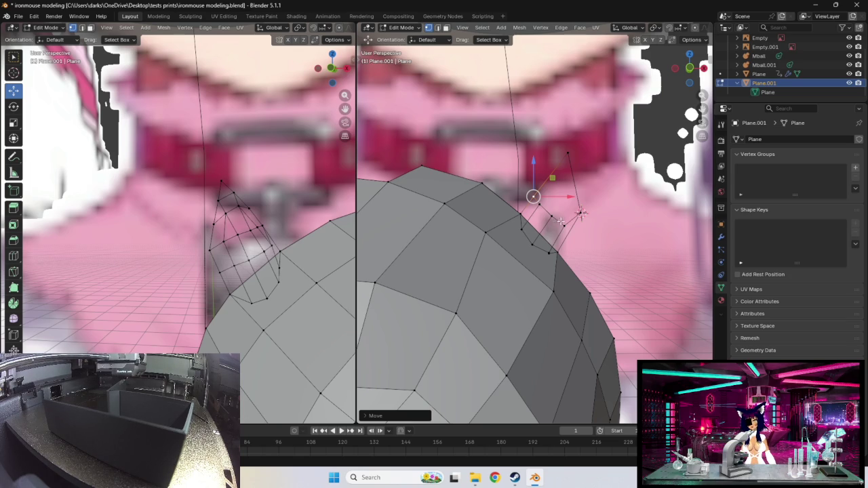
{"action": "mouse_move", "coordinate": [558, 223]}
{"action": "middle_mouse_down"}
{"action": "mouse_move", "coordinate": [556, 244]}
{"action": "mouse_move", "coordinate": [496, 279]}
{"action": "middle_mouse_up"}
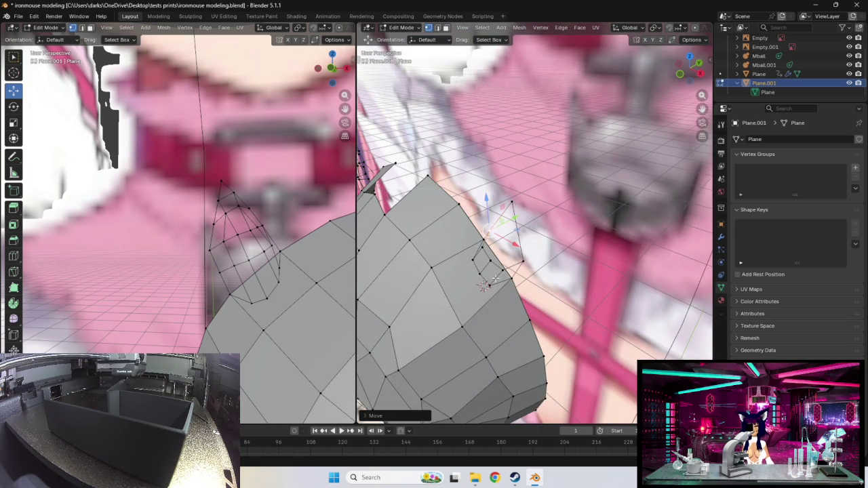
- Nudge the selected ear base vertex once more and return to the front view
{"action": "key", "text": "g"}
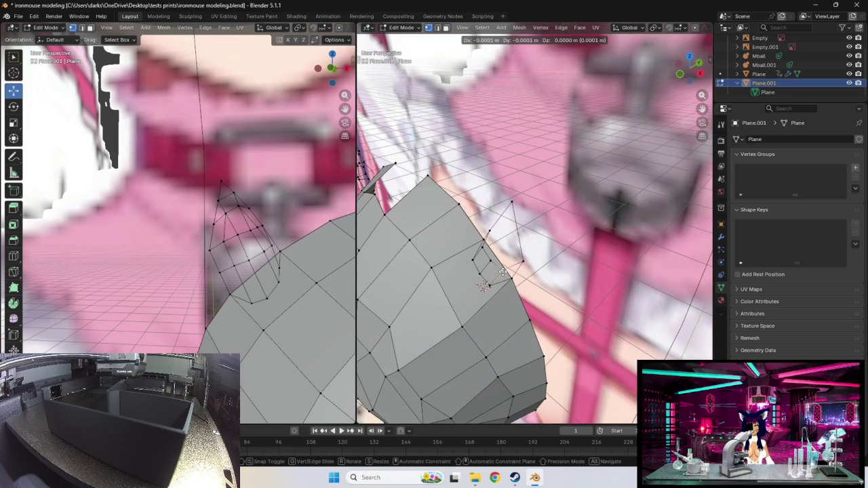
{"action": "left_click", "coordinate": [501, 271]}
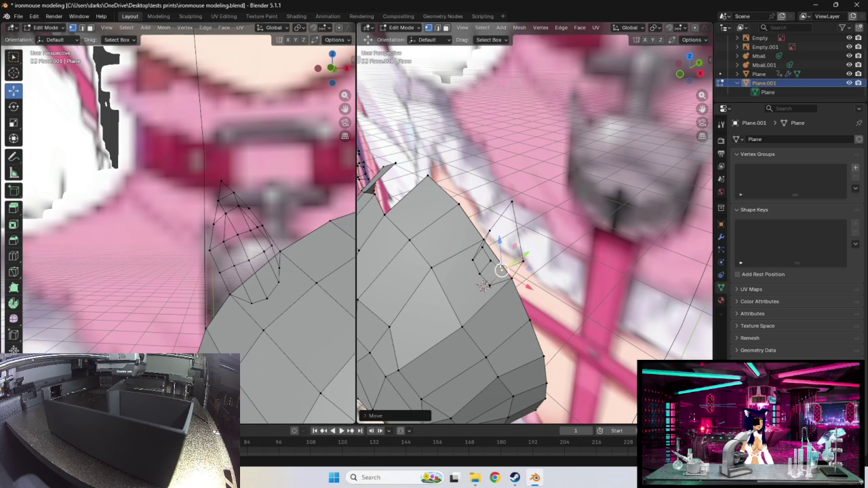
{"action": "mouse_move", "coordinate": [483, 285]}
{"action": "middle_mouse_down"}
{"action": "mouse_move", "coordinate": [503, 232]}
{"action": "mouse_move", "coordinate": [515, 238]}
{"action": "middle_mouse_up"}
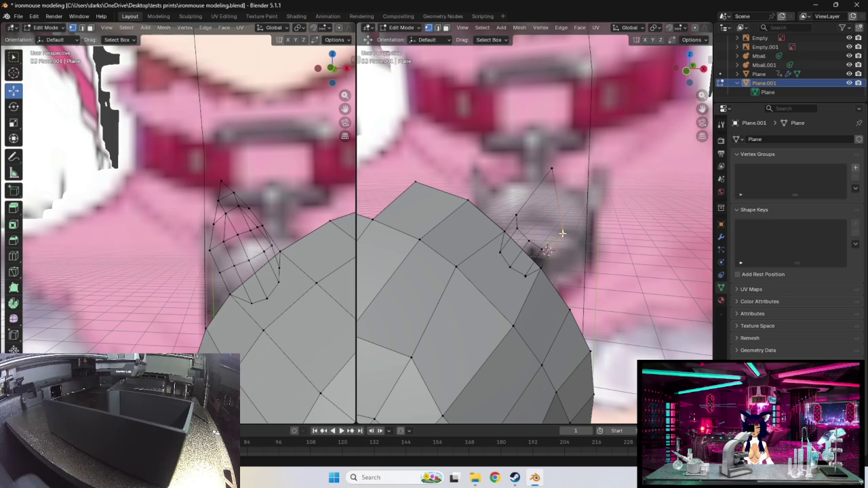
- Move the selected ear geometry up into position above the head
{"action": "key", "text": "g"}
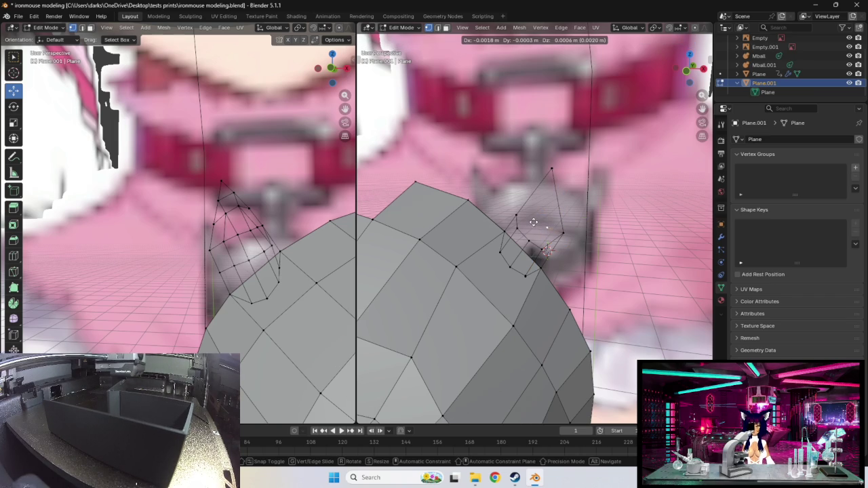
{"action": "left_click", "coordinate": [542, 226]}
{"action": "left_click_drag", "start_coordinate": [549, 229], "coordinate": [531, 216]}
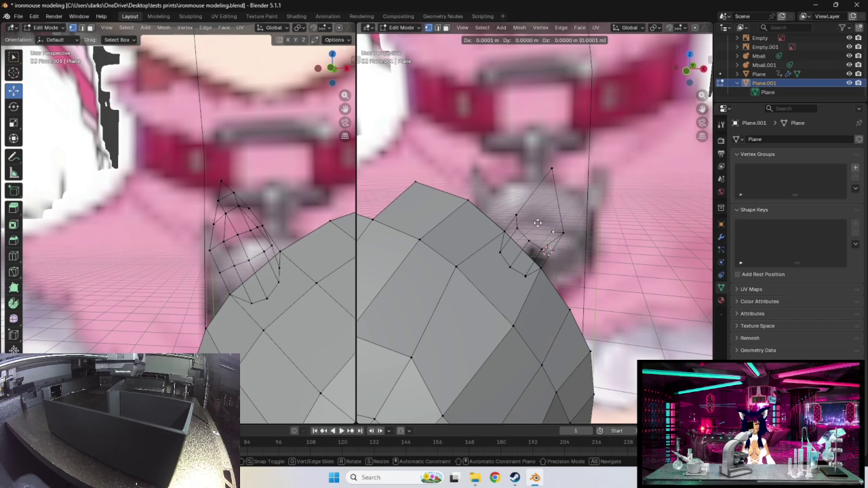
{"action": "left_click", "coordinate": [525, 215]}
- Extrude the ear edge higher and rotate it to angle the tip
{"action": "key", "text": "e"}
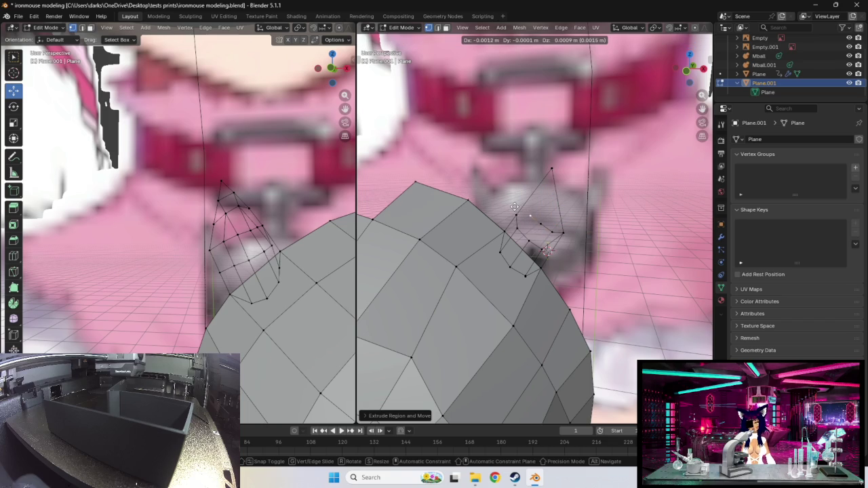
{"action": "left_click", "coordinate": [515, 206]}
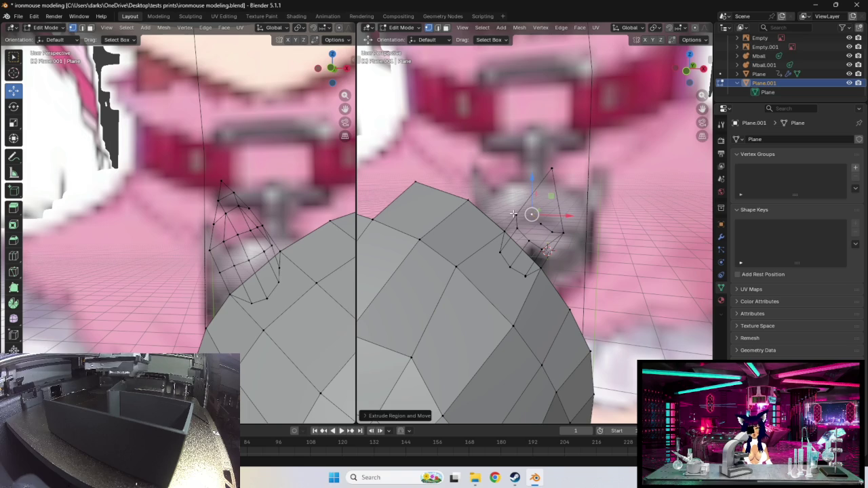
{"action": "left_click_drag", "start_coordinate": [523, 215], "coordinate": [523, 198]}
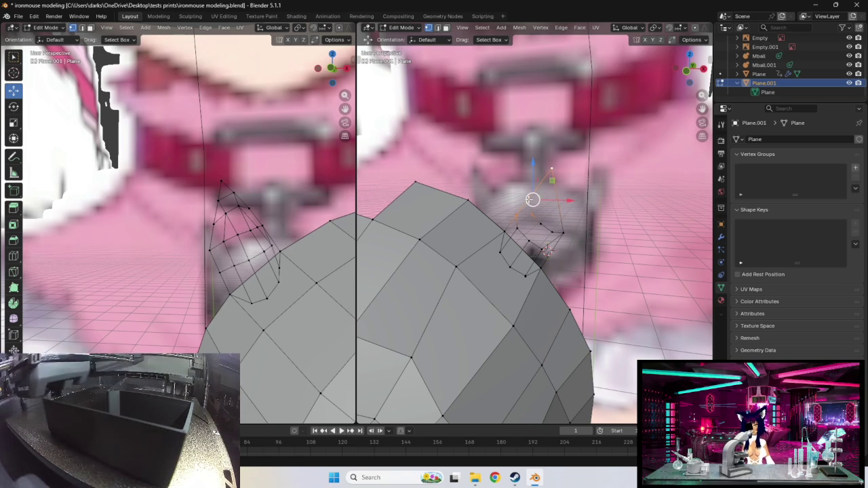
{"action": "key", "text": "r"}
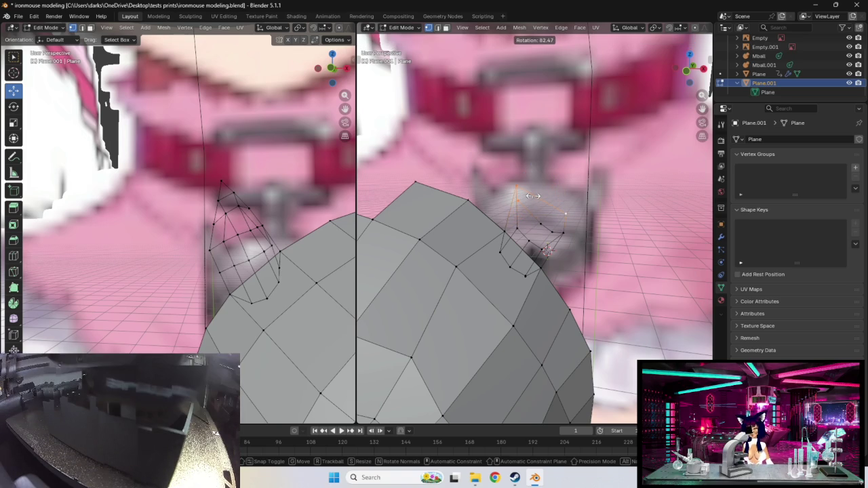
{"action": "left_click", "coordinate": [533, 196]}
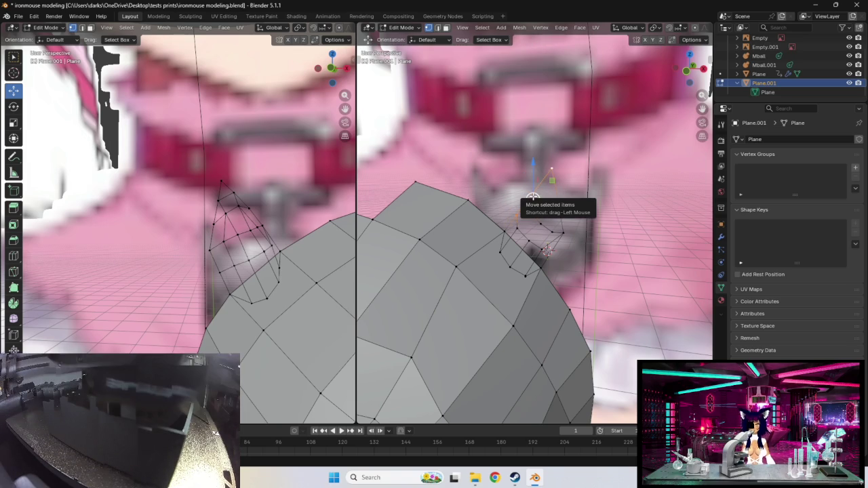
- Add an edge loop across the ear
{"action": "key", "text": "ctrl+r"}
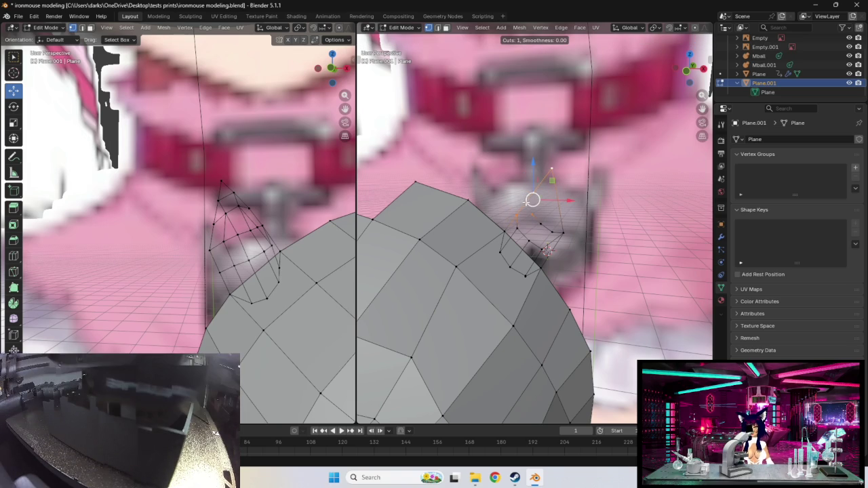
{"action": "left_click", "coordinate": [532, 199]}
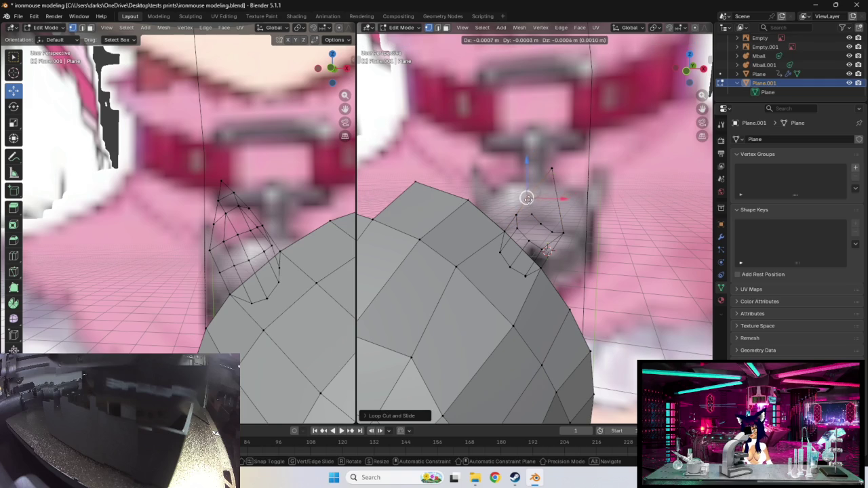
{"action": "left_click", "coordinate": [529, 202]}
- Pull the ear vertices near the head to match the reference ear shape
{"action": "left_click", "coordinate": [530, 207]}
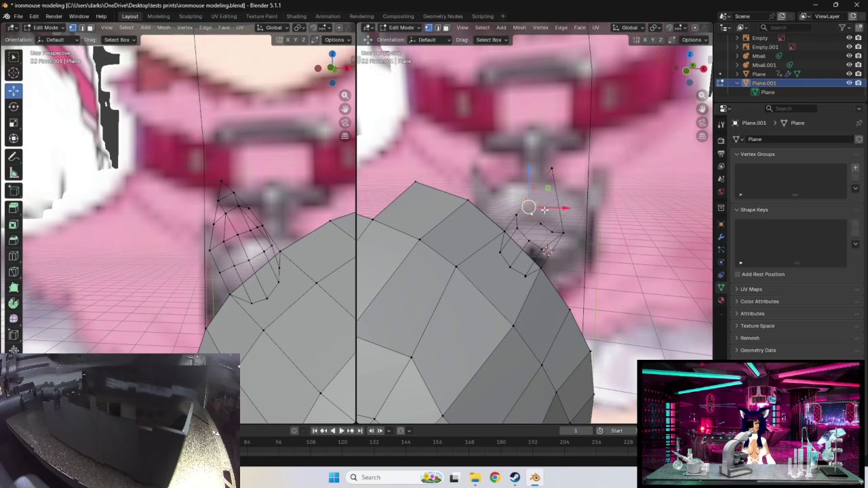
{"action": "left_click", "coordinate": [543, 248]}
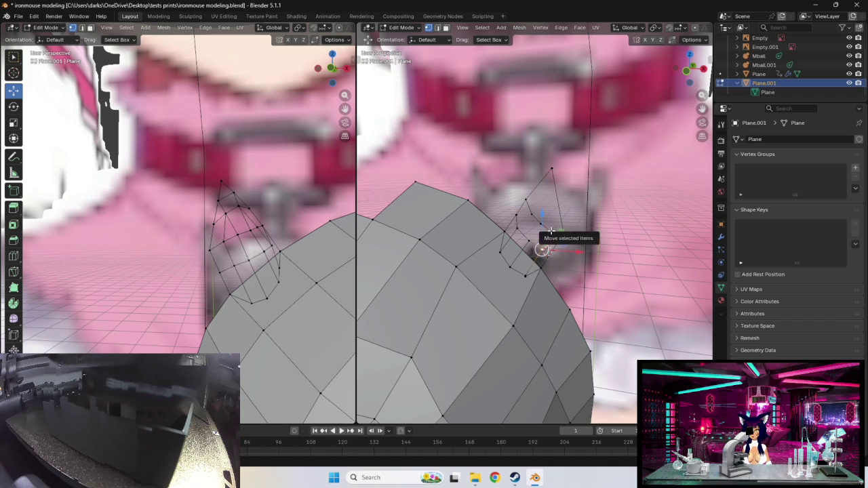
{"action": "left_click_drag", "start_coordinate": [546, 232], "coordinate": [560, 229]}
{"action": "middle_click_drag", "start_coordinate": [560, 229], "coordinate": [515, 223]}
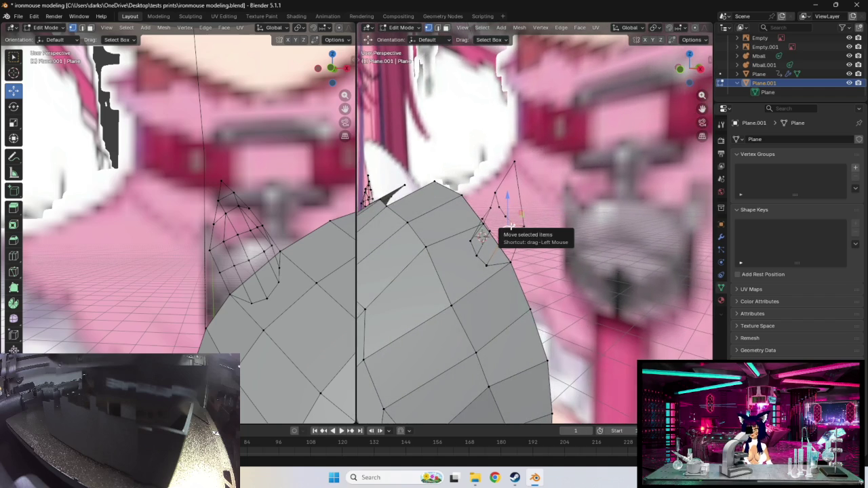
{"action": "mouse_move", "coordinate": [507, 230]}
{"action": "left_mouse_down"}
{"action": "mouse_move", "coordinate": [501, 219]}
{"action": "mouse_move", "coordinate": [514, 222]}
{"action": "left_mouse_up"}
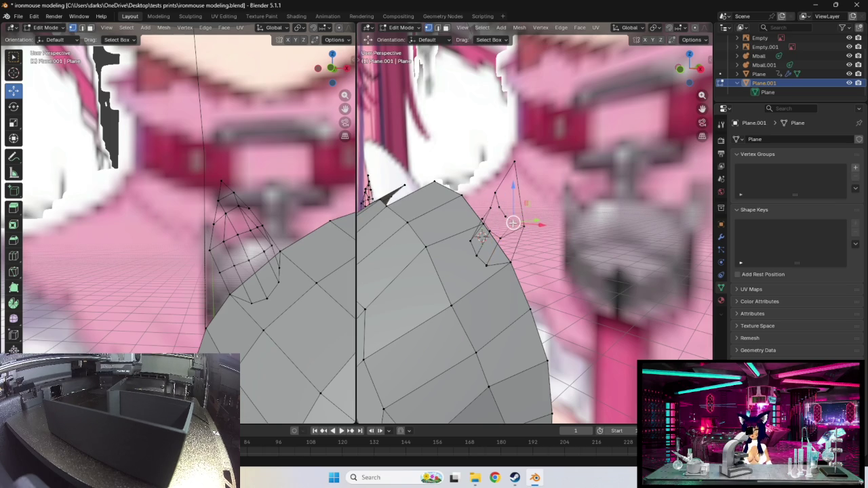
{"action": "left_click_drag", "start_coordinate": [513, 225], "coordinate": [501, 217]}
{"action": "middle_click_drag", "start_coordinate": [501, 217], "coordinate": [508, 223]}
{"action": "mouse_move", "coordinate": [508, 223]}
{"action": "left_mouse_down"}
{"action": "mouse_move", "coordinate": [501, 221]}
{"action": "mouse_move", "coordinate": [515, 225]}
{"action": "mouse_move", "coordinate": [496, 212]}
{"action": "left_mouse_up"}
{"action": "middle_click_drag", "start_coordinate": [495, 211], "coordinate": [534, 224]}
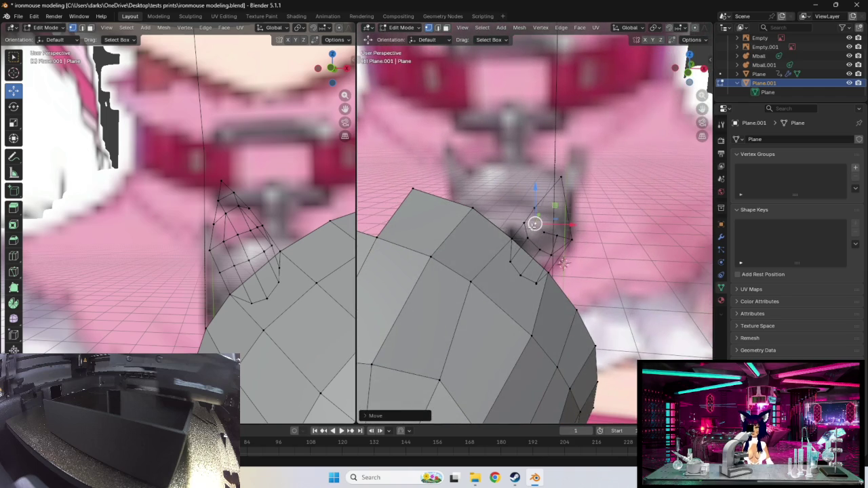
{"action": "left_click_drag", "start_coordinate": [535, 223], "coordinate": [557, 236]}
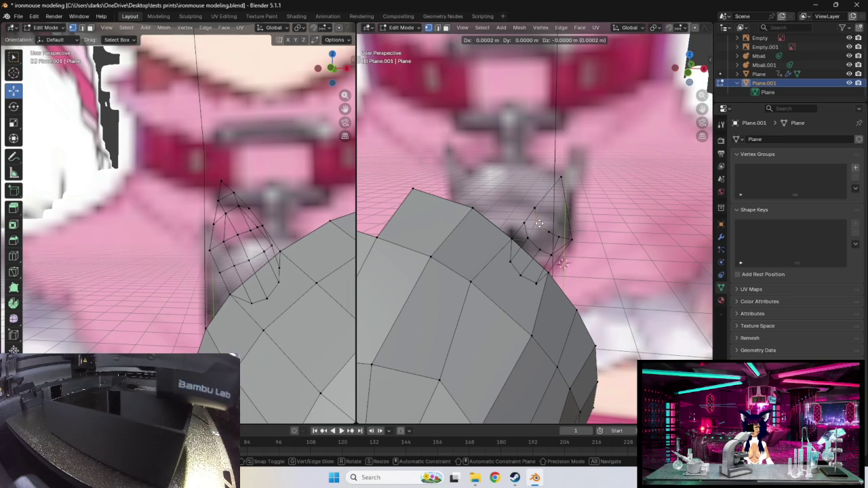
{"action": "left_click", "coordinate": [538, 223]}
- Reposition the selected ear vertex in two moves, checking from different angles
{"action": "middle_click_drag", "start_coordinate": [533, 223], "coordinate": [501, 237]}
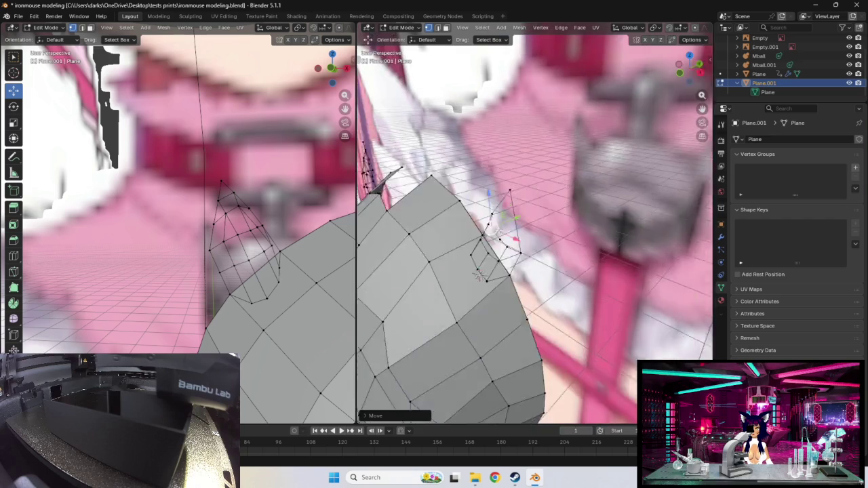
{"action": "key", "text": "g"}
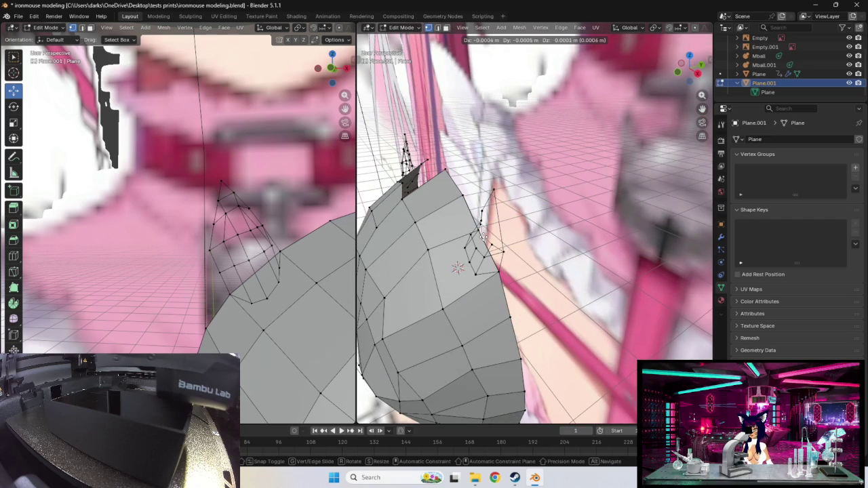
{"action": "left_click", "coordinate": [482, 236]}
{"action": "middle_click_drag", "start_coordinate": [482, 236], "coordinate": [487, 247]}
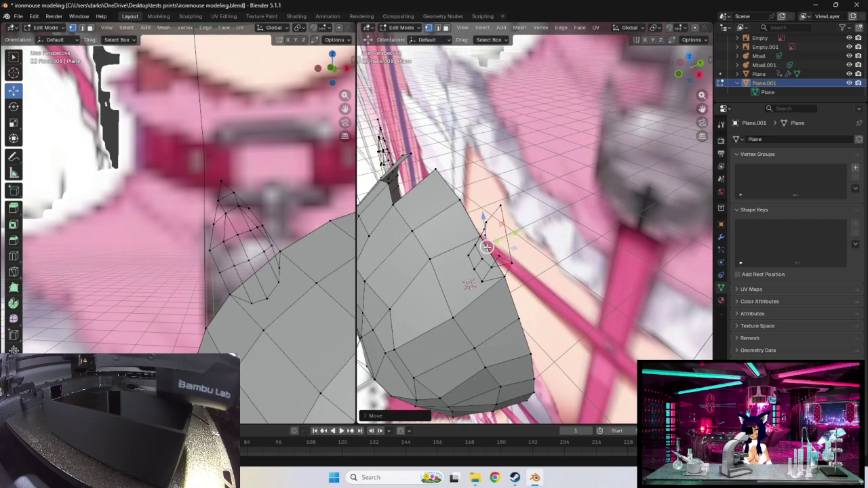
{"action": "key", "text": "g"}
{"action": "left_click", "coordinate": [492, 247]}
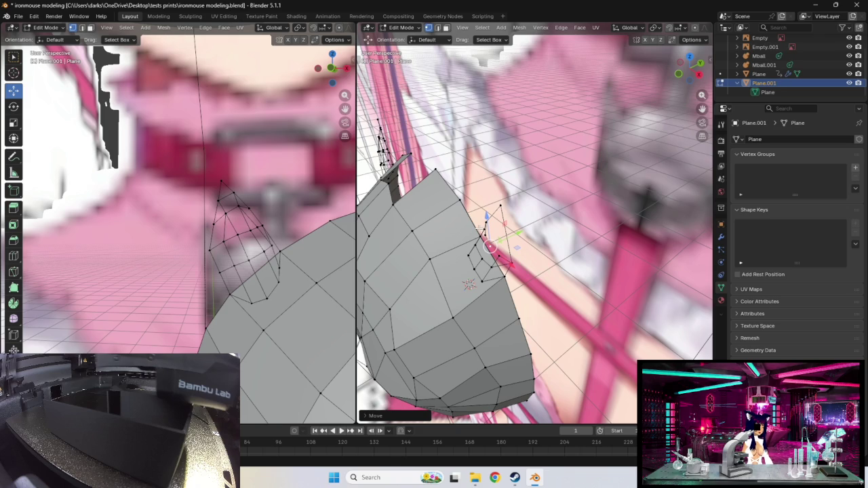
{"action": "middle_click_drag", "start_coordinate": [478, 232], "coordinate": [573, 261]}
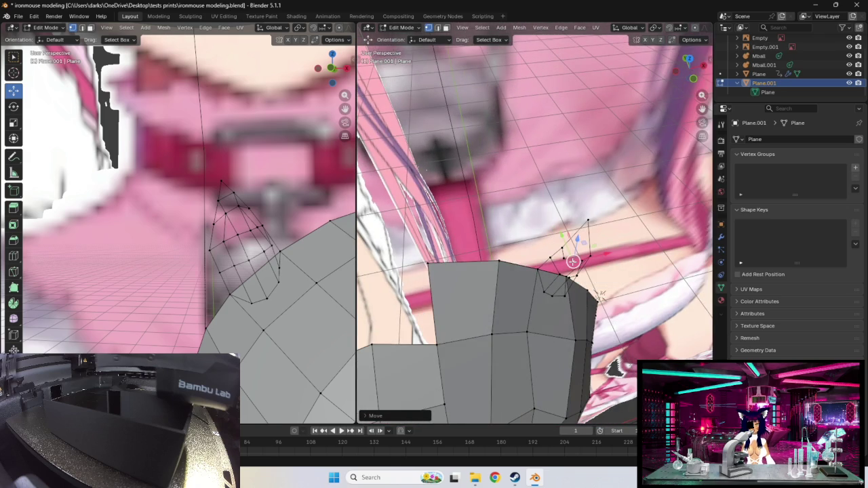
- Select a path of elements along the ear base and nudge it tighter to the head
{"action": "key", "text": "g"}
{"action": "left_click", "coordinate": [573, 265]}
{"action": "key", "text": "g"}
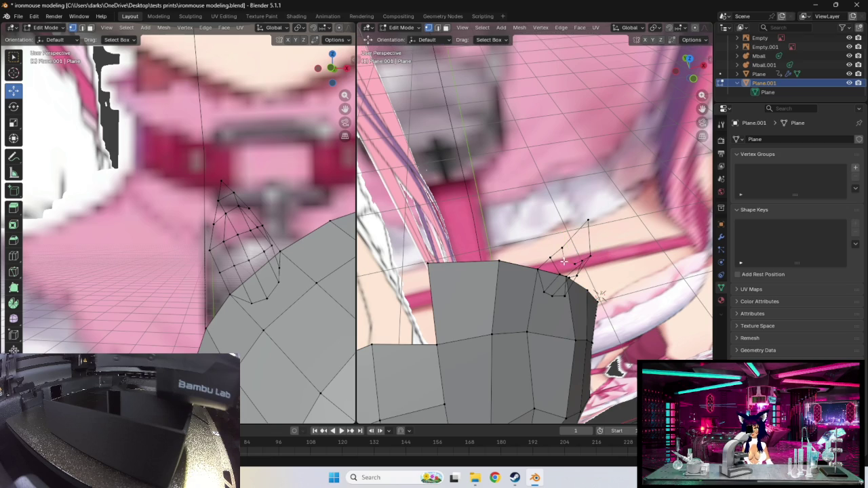
{"action": "left_click", "coordinate": [563, 263]}
{"action": "left_click", "coordinate": [563, 261], "text": "ctrl"}
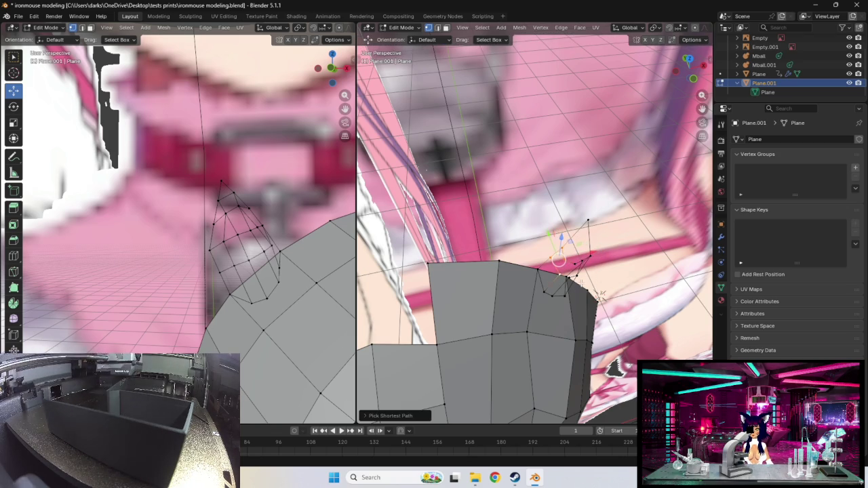
{"action": "key", "text": "g"}
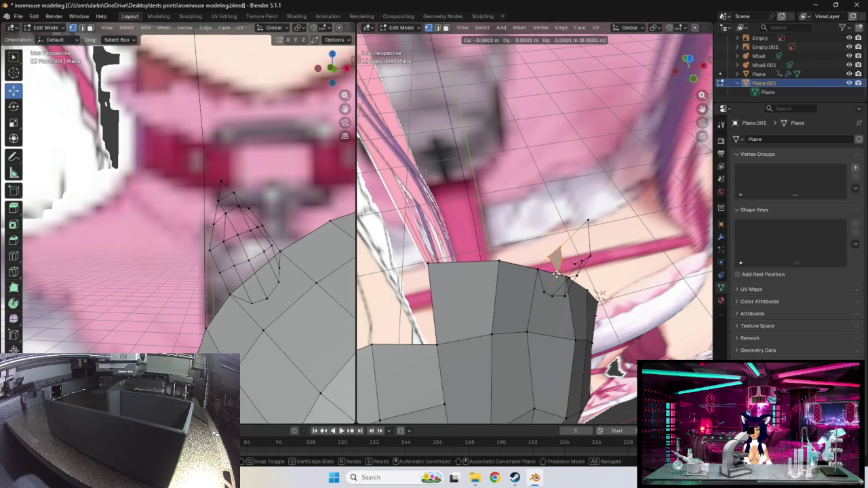
{"action": "left_click", "coordinate": [556, 273]}
{"action": "mouse_move", "coordinate": [556, 273]}
{"action": "middle_mouse_down"}
{"action": "mouse_move", "coordinate": [548, 248]}
{"action": "mouse_move", "coordinate": [533, 266]}
{"action": "middle_mouse_up"}
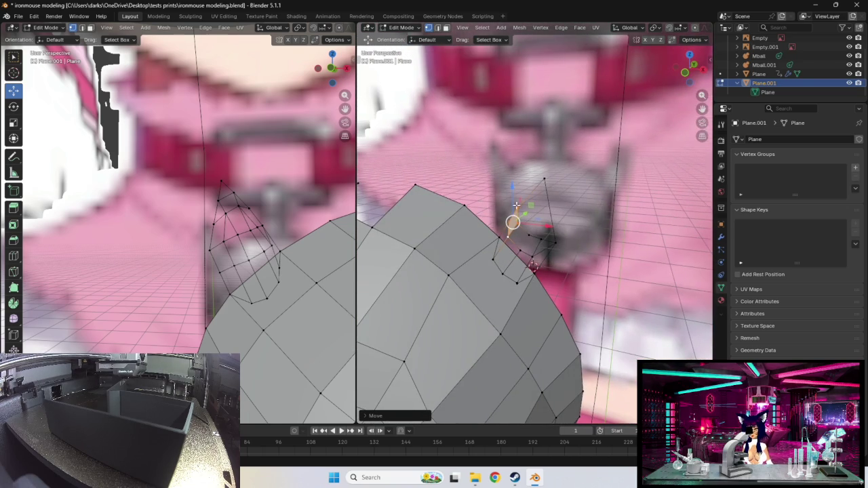
{"action": "left_click", "coordinate": [534, 242]}
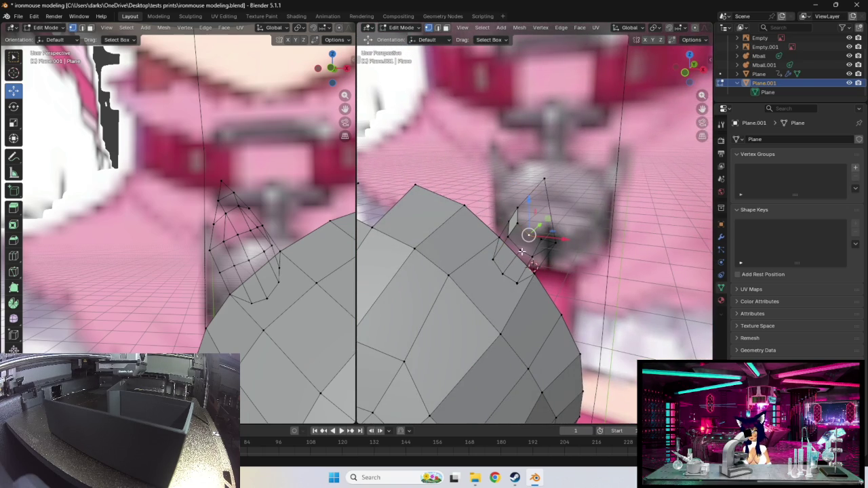
{"action": "left_click", "coordinate": [546, 254], "text": "ctrl"}
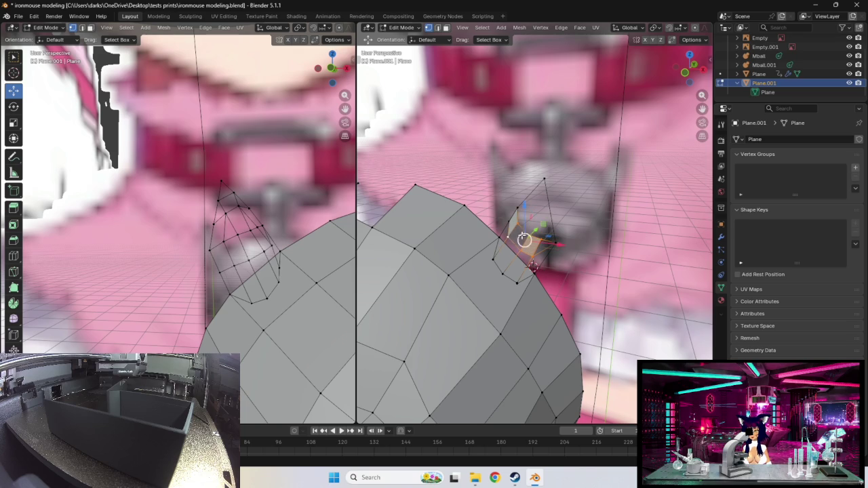
{"action": "mouse_move", "coordinate": [567, 243]}
{"action": "middle_mouse_down"}
{"action": "mouse_move", "coordinate": [593, 234]}
{"action": "mouse_move", "coordinate": [482, 235]}
{"action": "mouse_move", "coordinate": [571, 242]}
{"action": "mouse_move", "coordinate": [548, 223]}
{"action": "middle_mouse_up"}
{"action": "scroll", "coordinate": [543, 230], "scroll_direction": "up", "scroll_amount": 3}
{"action": "scroll", "coordinate": [531, 236], "scroll_direction": "up", "scroll_amount": 3}
- Select the extra edge at the ear base and delete it
{"action": "left_click", "coordinate": [531, 229]}
{"action": "left_click", "coordinate": [551, 223]}
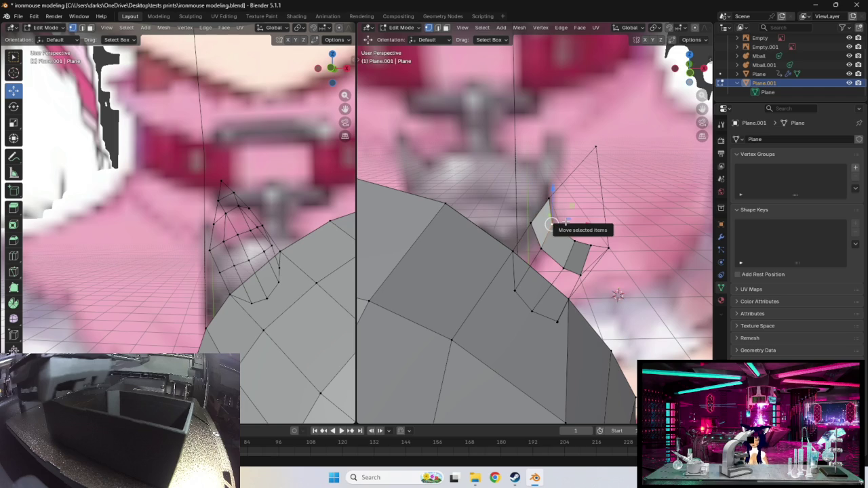
{"action": "left_click", "coordinate": [531, 227]}
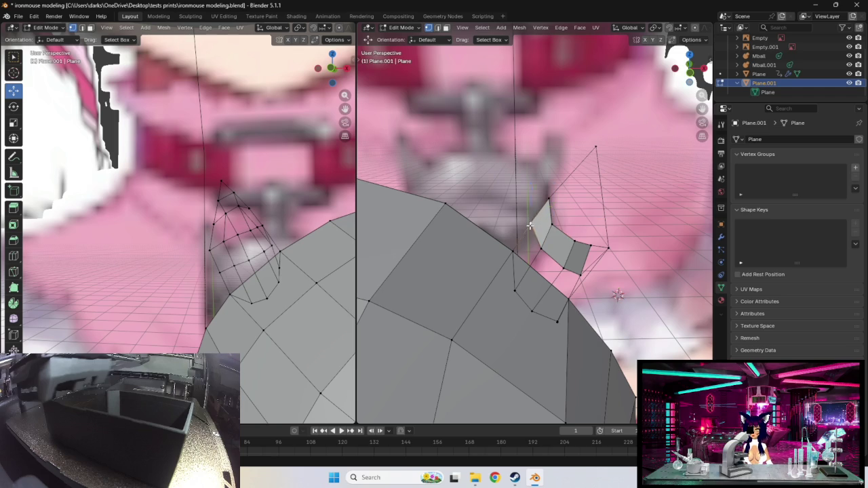
{"action": "left_click", "coordinate": [541, 248]}
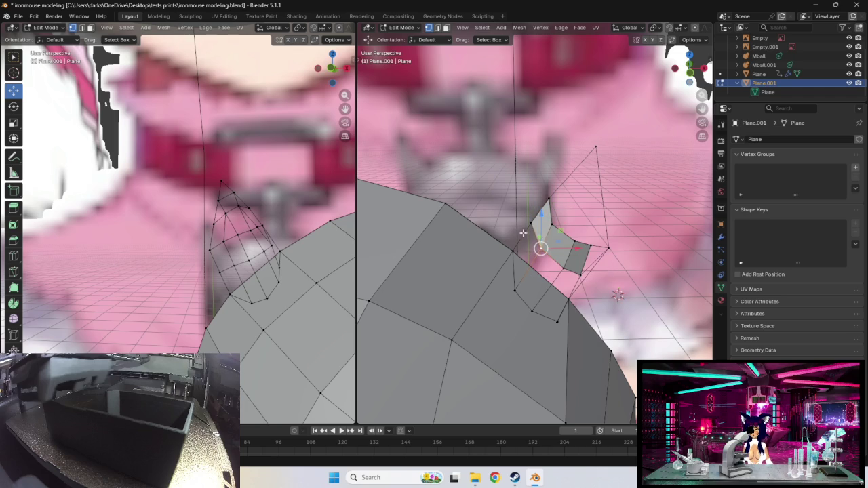
{"action": "left_click_drag", "start_coordinate": [529, 227], "coordinate": [530, 225]}
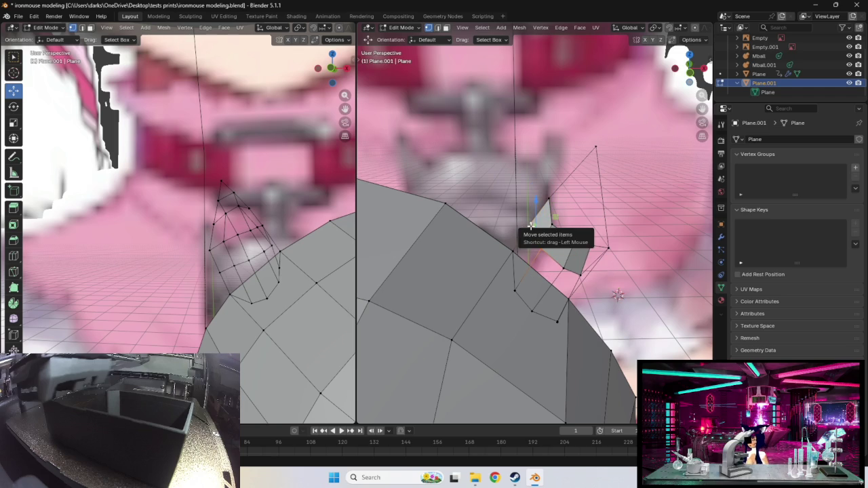
{"action": "key", "text": "x"}
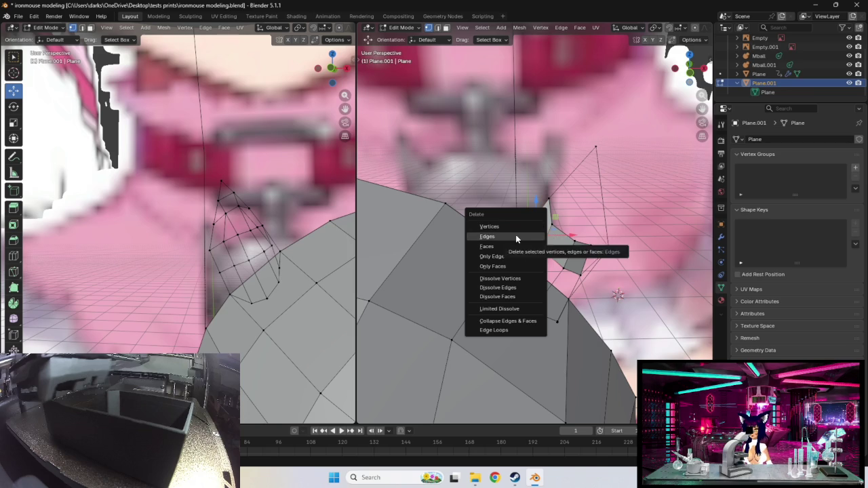
{"action": "left_click", "coordinate": [515, 237]}
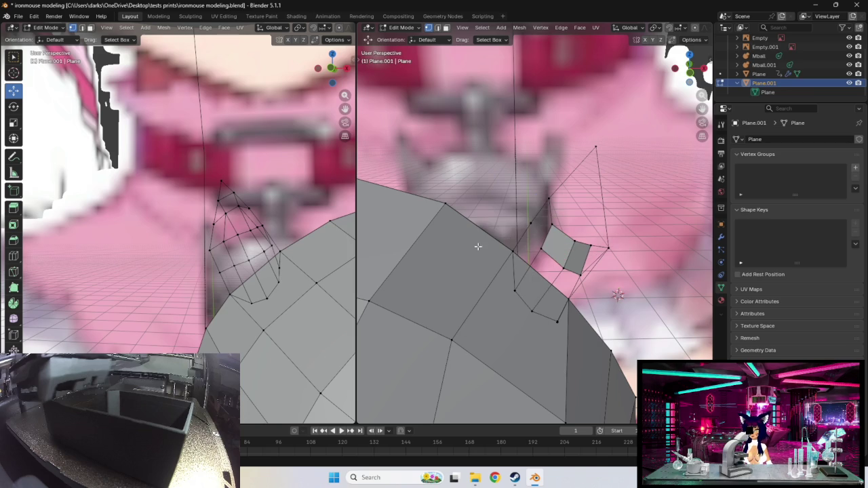
- Delete the edges of the stray base vertex, then select two lower ear vertices
{"action": "left_click", "coordinate": [530, 224]}
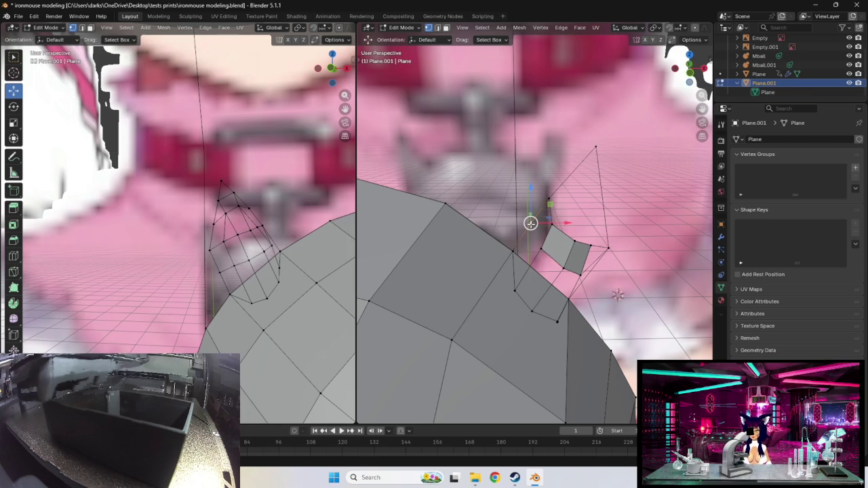
{"action": "key", "text": "x"}
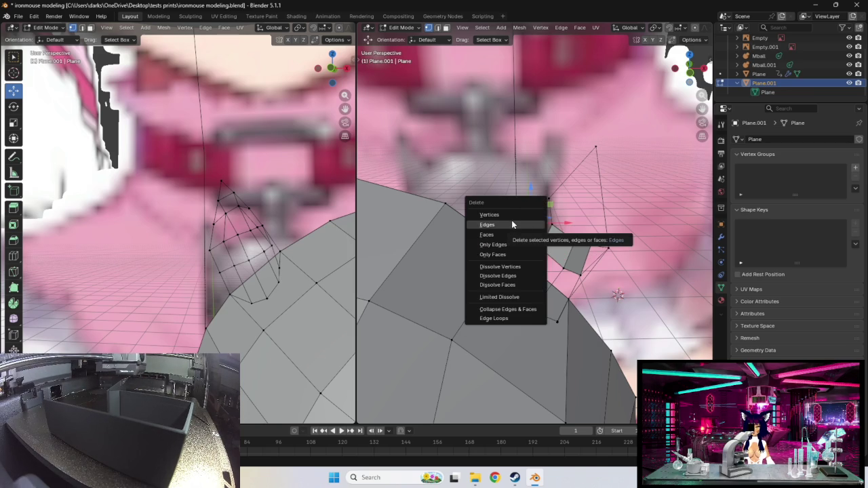
{"action": "left_click", "coordinate": [505, 224]}
{"action": "left_click", "coordinate": [512, 248]}
{"action": "left_click", "coordinate": [547, 201], "text": "shift"}
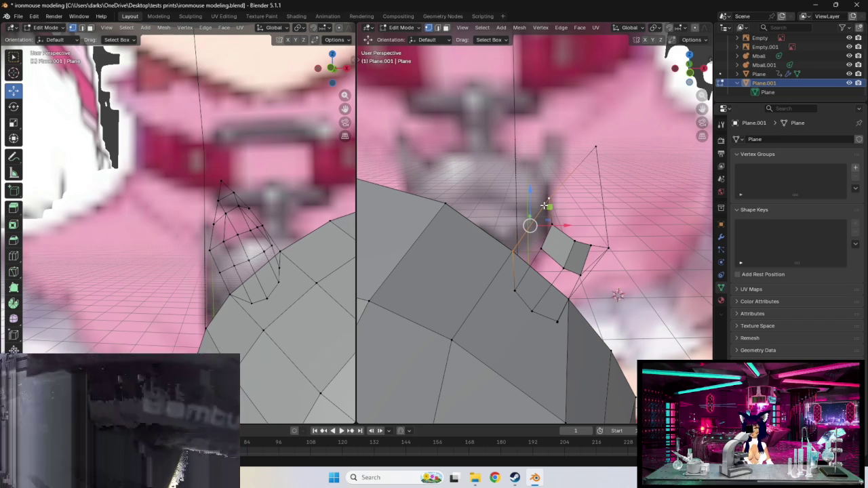
{"action": "middle_click_drag", "start_coordinate": [543, 205], "coordinate": [583, 250]}
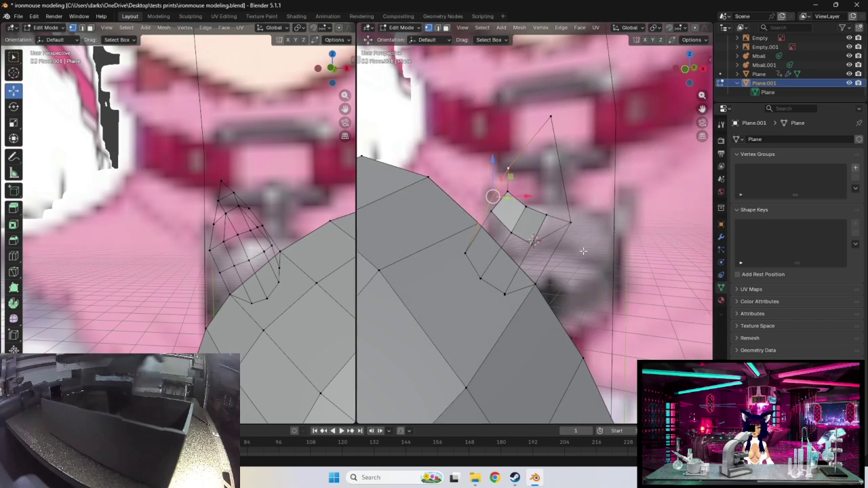
- Connect two lower ear-base vertices with Connect Vertex Path
{"action": "left_click", "coordinate": [532, 244]}
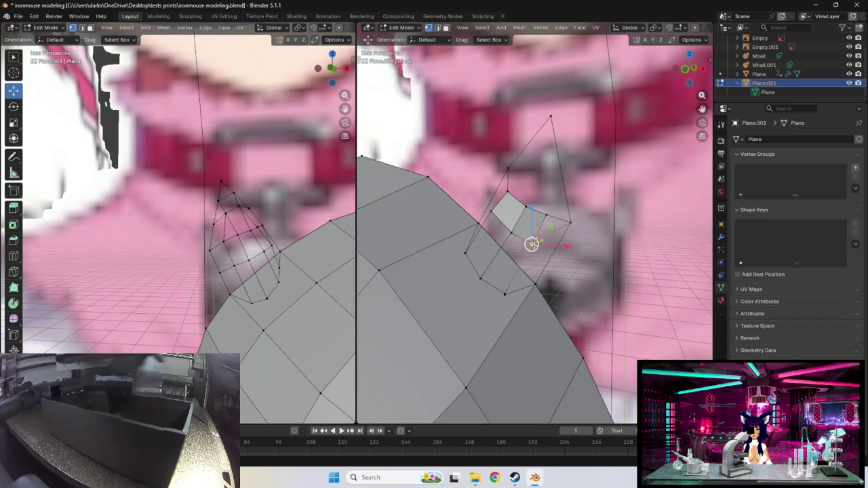
{"action": "left_click", "coordinate": [569, 223], "text": "shift"}
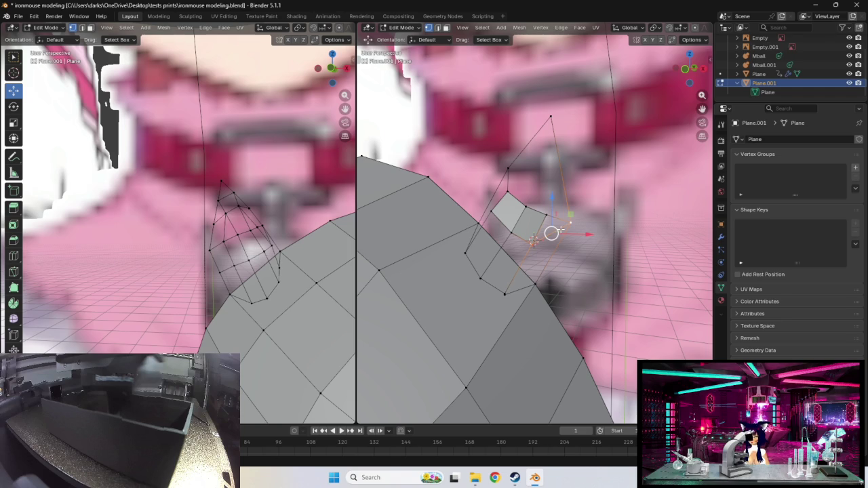
{"action": "right_click", "coordinate": [560, 231]}
{"action": "left_click", "coordinate": [538, 238]}
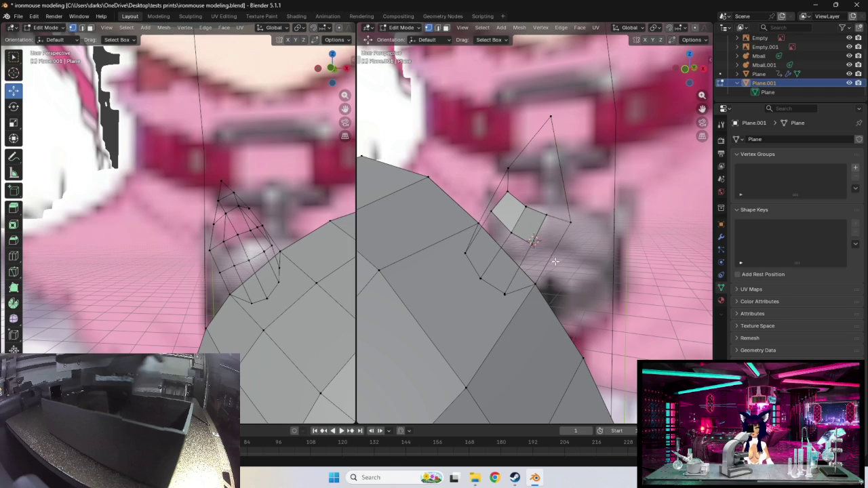
- Rotate the outer ear-base edge to a new angle
{"action": "left_click", "coordinate": [567, 234]}
{"action": "left_click", "coordinate": [542, 282], "text": "shift"}
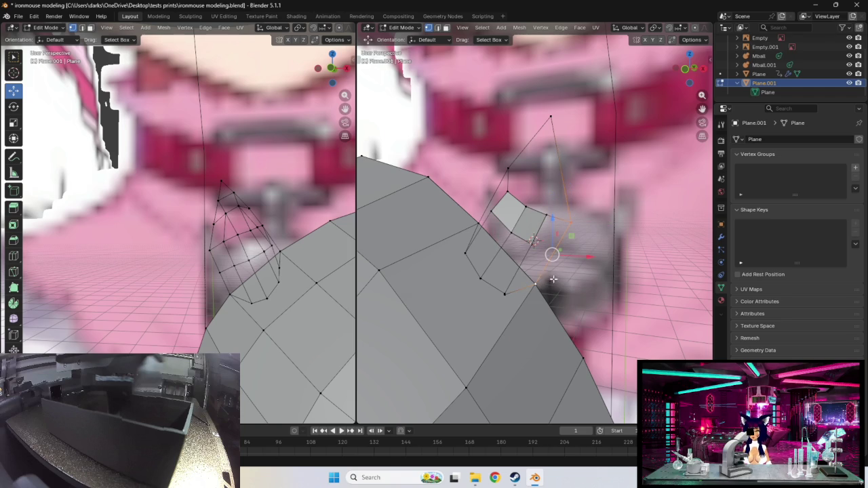
{"action": "key", "text": "r"}
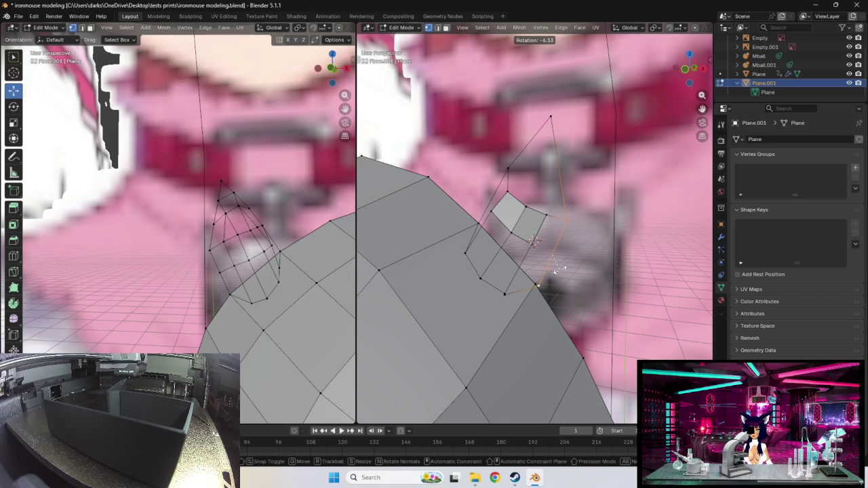
{"action": "left_click", "coordinate": [560, 269]}
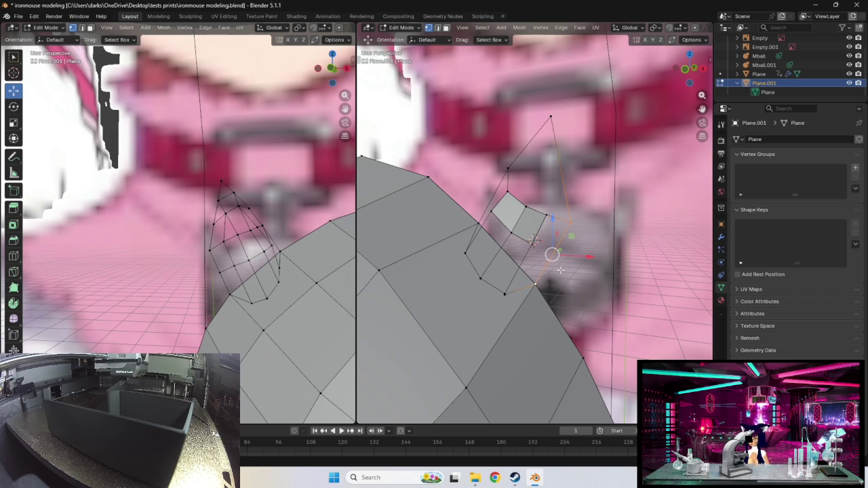
- Add a loop cut across the ear's lower strip and select a vertex on it
{"action": "key", "text": "ctrl+r"}
{"action": "left_click", "coordinate": [560, 270]}
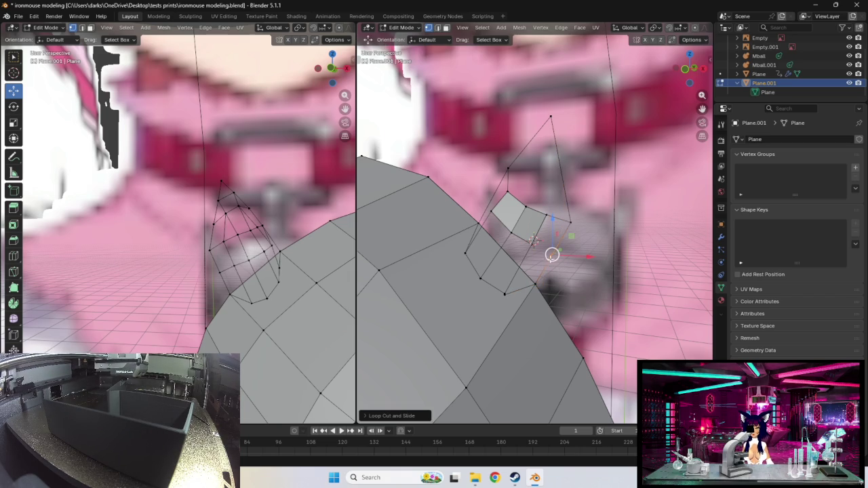
{"action": "left_click", "coordinate": [530, 244]}
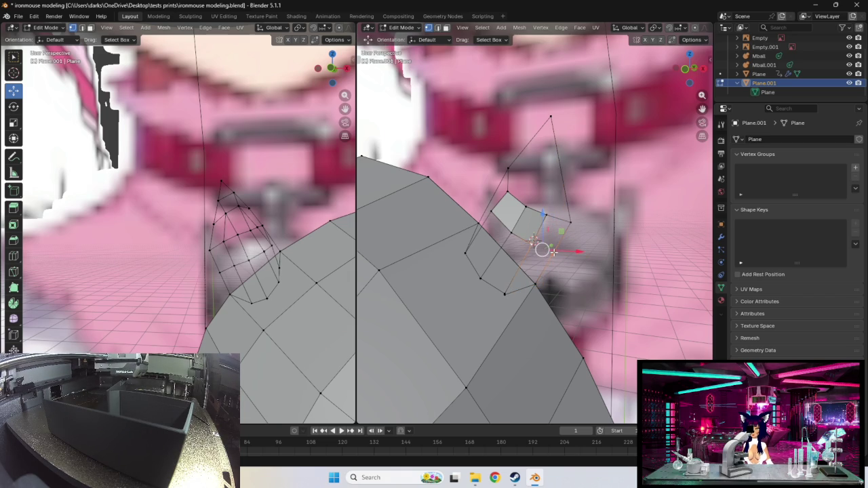
{"action": "key", "text": "t"}
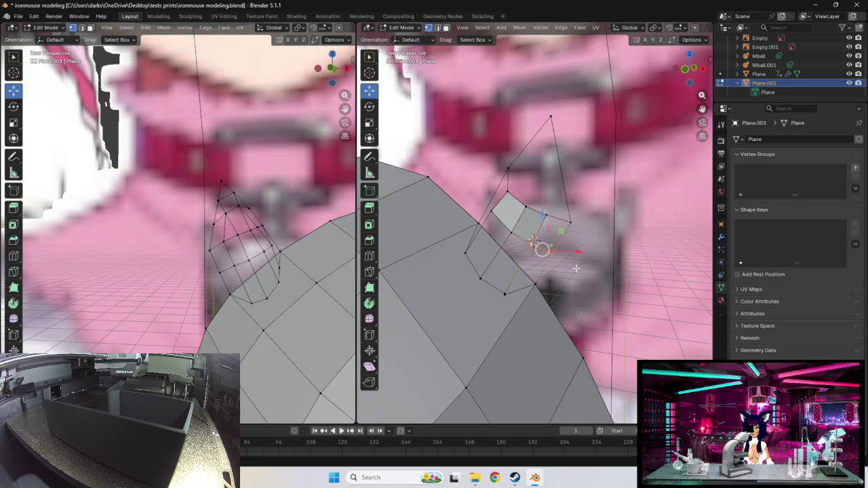
- Nudge the ear-base vertices down toward the head so the new loop follows its curve
{"action": "left_click_drag", "start_coordinate": [552, 253], "coordinate": [553, 251]}
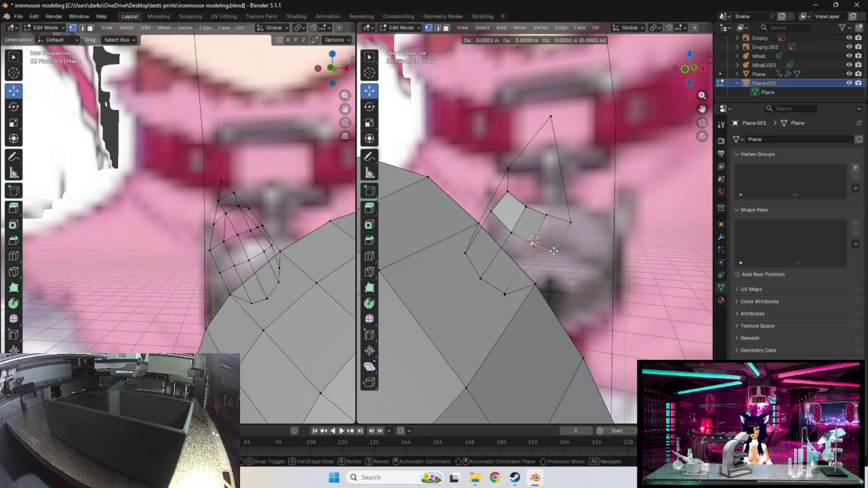
{"action": "mouse_move", "coordinate": [554, 250]}
{"action": "middle_mouse_down"}
{"action": "mouse_move", "coordinate": [571, 252]}
{"action": "mouse_move", "coordinate": [524, 248]}
{"action": "middle_mouse_up"}
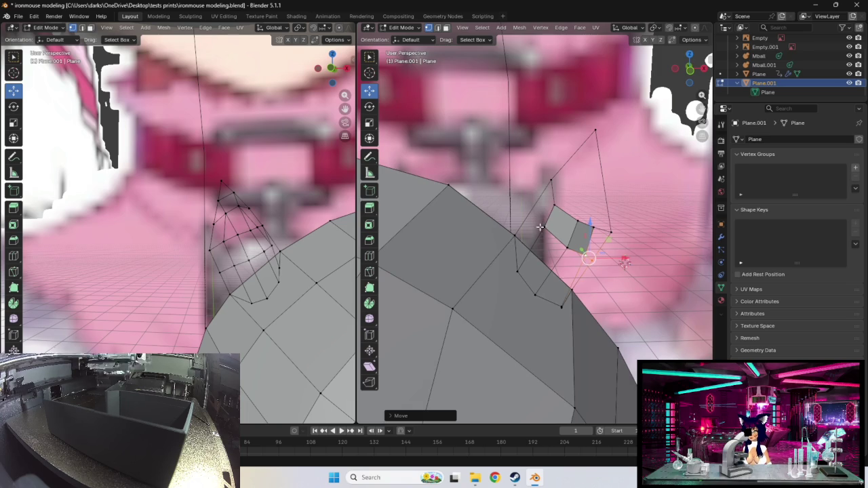
{"action": "middle_click_drag", "start_coordinate": [542, 226], "coordinate": [541, 183]}
{"action": "key", "text": "g"}
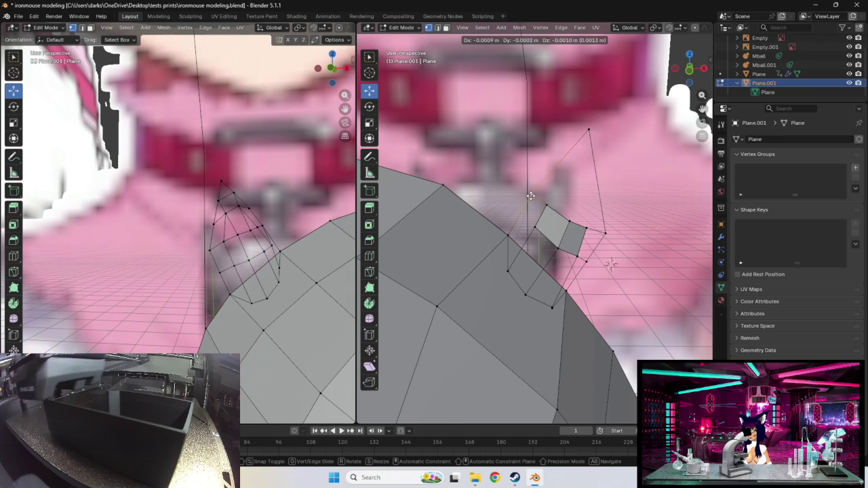
{"action": "left_click", "coordinate": [531, 196]}
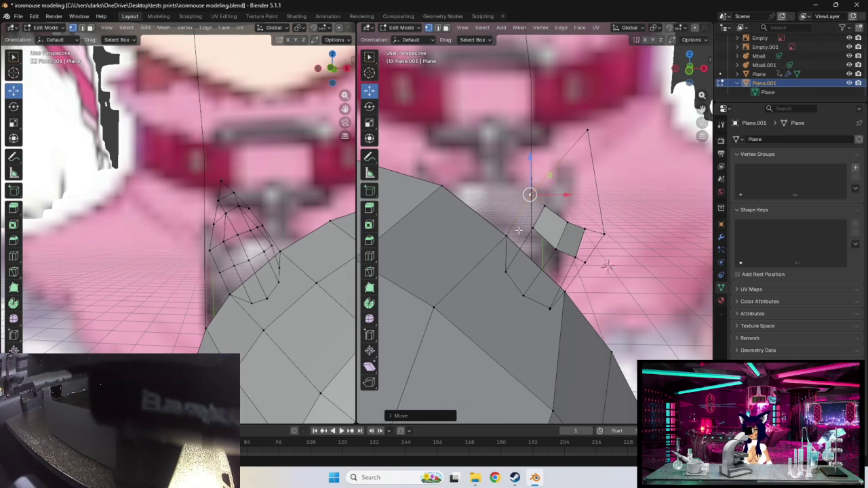
{"action": "key", "text": "g"}
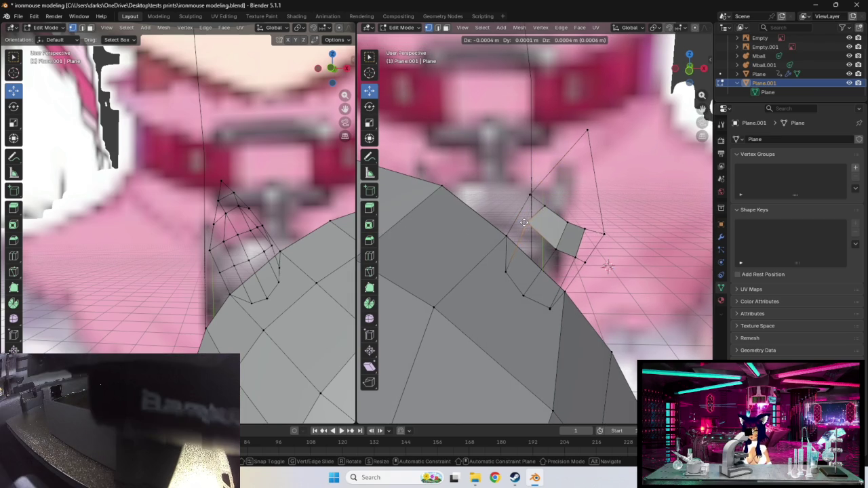
{"action": "left_click", "coordinate": [299, 266]}
{"action": "middle_click_drag", "start_coordinate": [298, 267], "coordinate": [276, 257]}
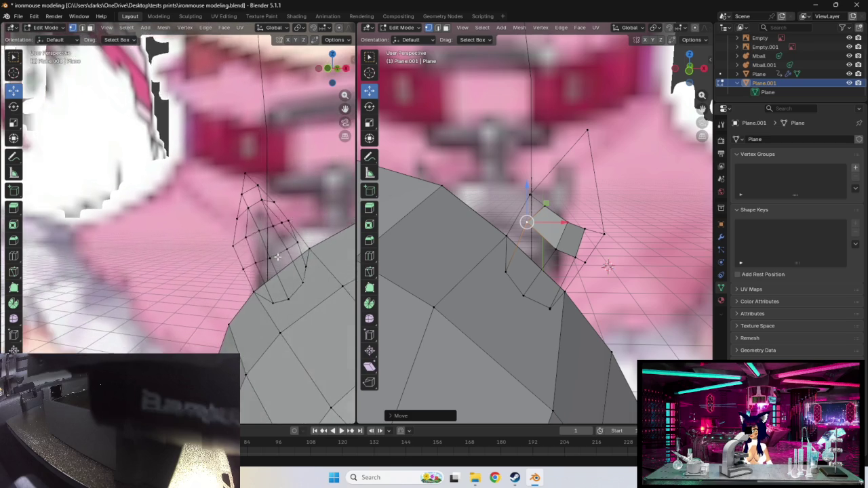
- Pull the lower ear-base vertex up along the head, then select two ear-edge vertices
{"action": "left_click", "coordinate": [504, 268]}
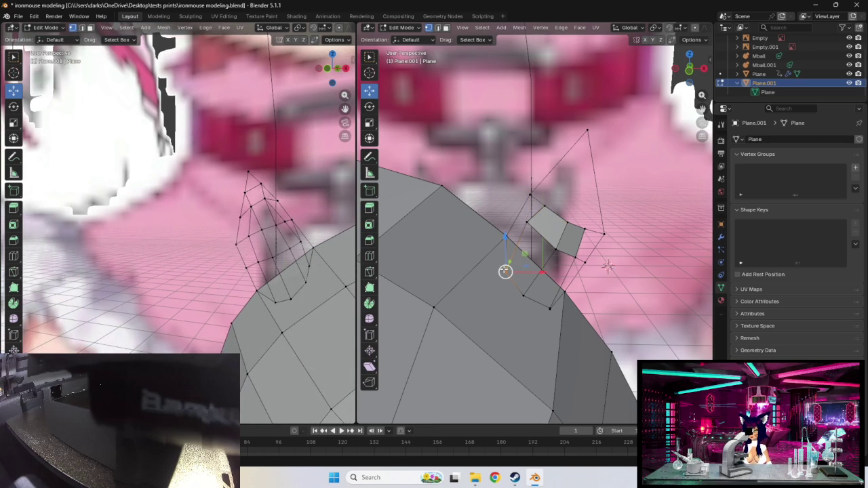
{"action": "left_click_drag", "start_coordinate": [505, 272], "coordinate": [500, 258]}
{"action": "left_click_drag", "start_coordinate": [312, 265], "coordinate": [311, 263]}
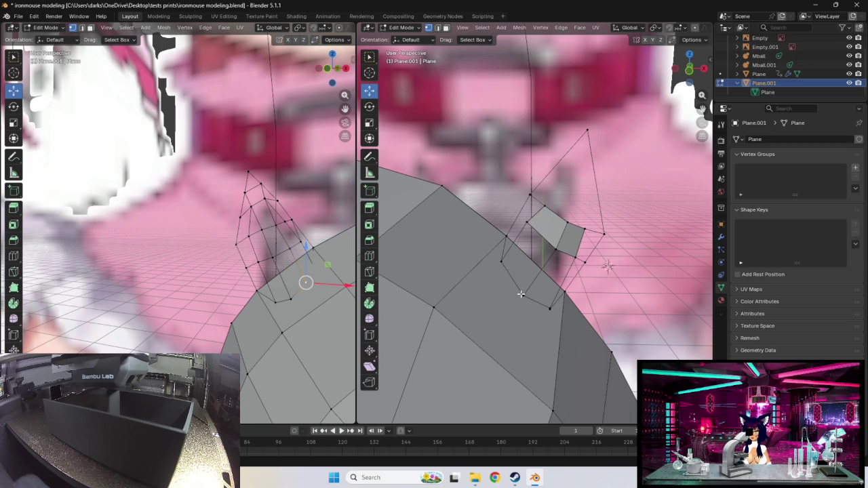
{"action": "left_click", "coordinate": [500, 262]}
{"action": "left_click", "coordinate": [520, 295], "text": "shift"}
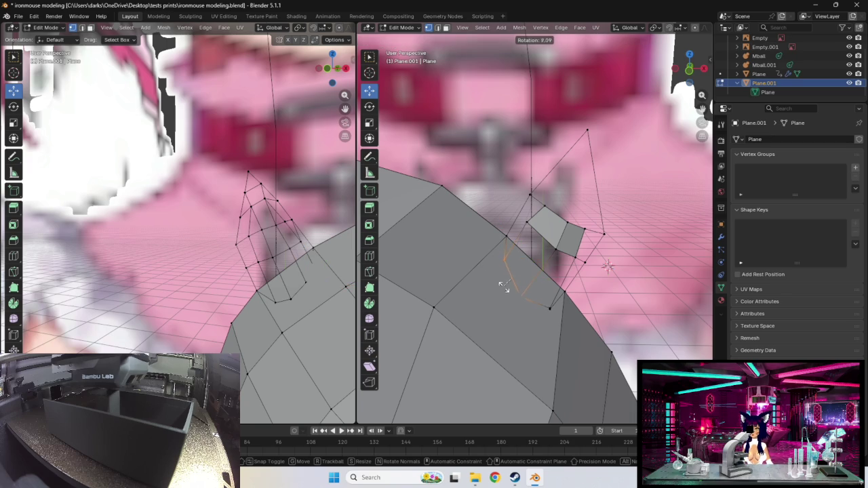
- Cut an edge loop across the ear's base faces and rotate the lower base edge
{"action": "key", "text": "ctrl+r"}
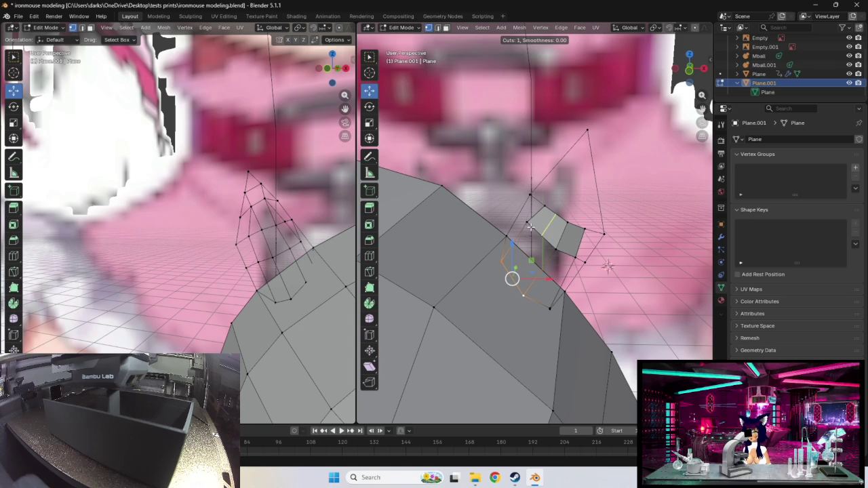
{"action": "key", "text": "Escape"}
{"action": "left_click", "coordinate": [557, 249]}
{"action": "left_click", "coordinate": [558, 249]}
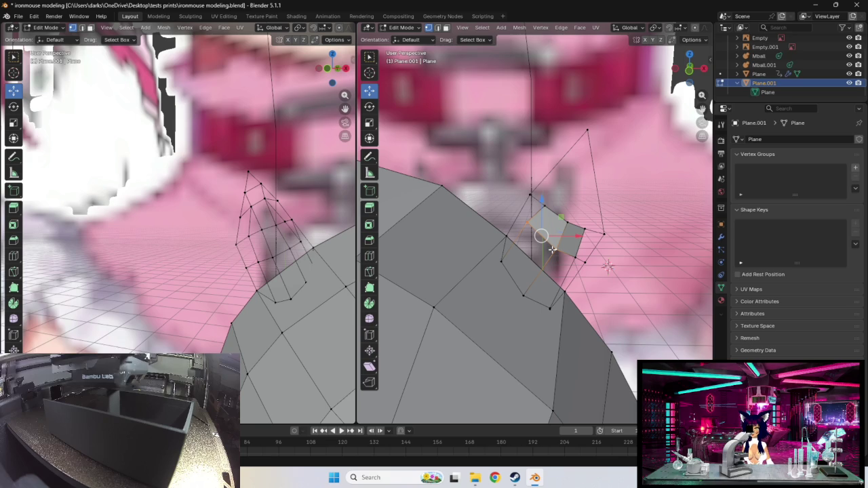
{"action": "key", "text": "ctrl+r"}
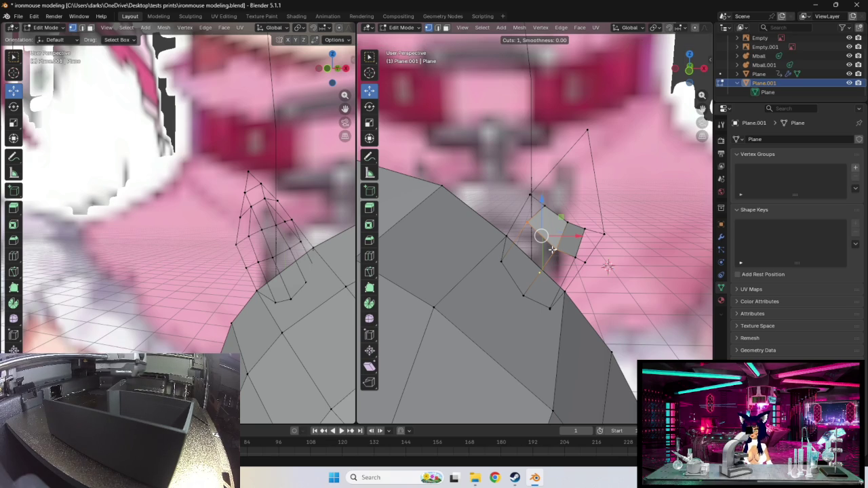
{"action": "left_click", "coordinate": [544, 246]}
{"action": "left_click", "coordinate": [535, 248]}
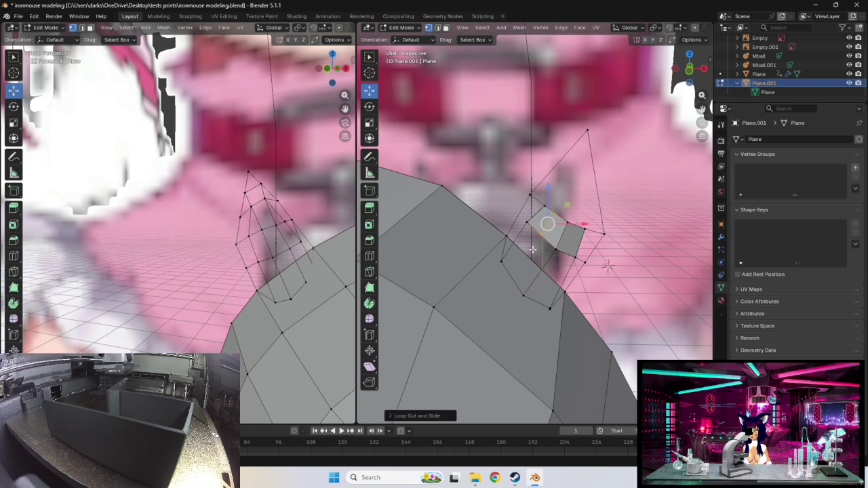
{"action": "left_click", "coordinate": [503, 268]}
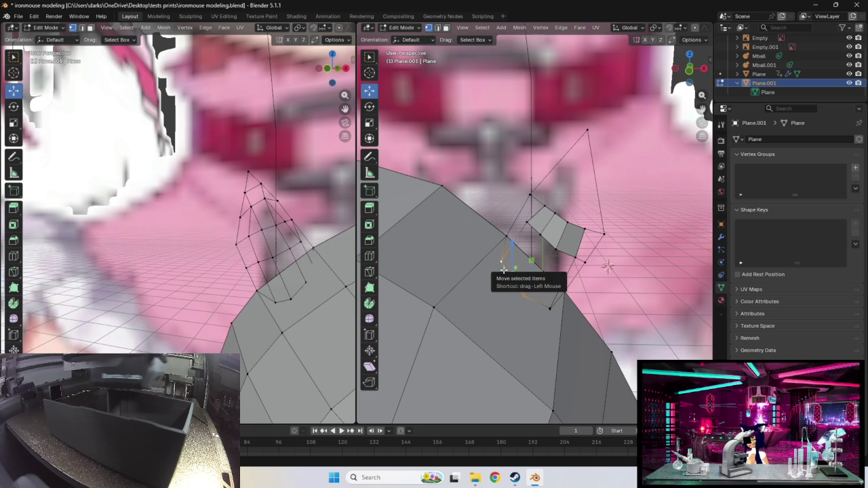
{"action": "key", "text": "r"}
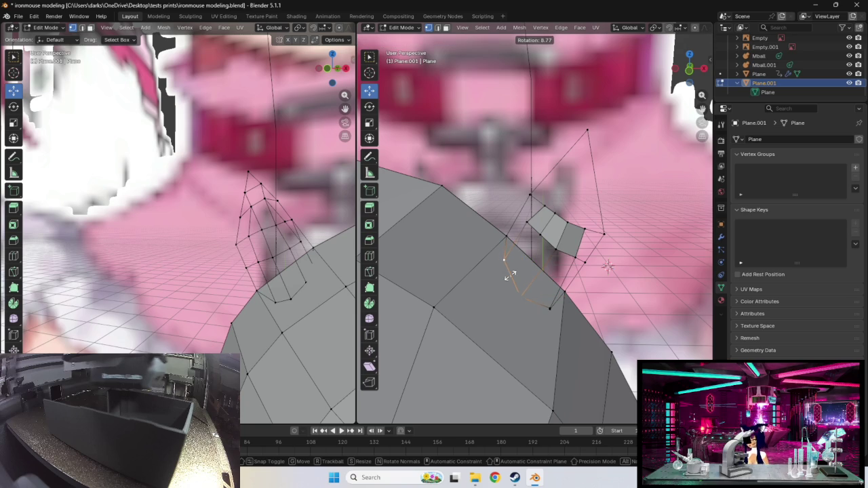
{"action": "left_click", "coordinate": [511, 276]}
- Add another loop across the ear strip and grab it together with the lower base edge
{"action": "key", "text": "ctrl+r"}
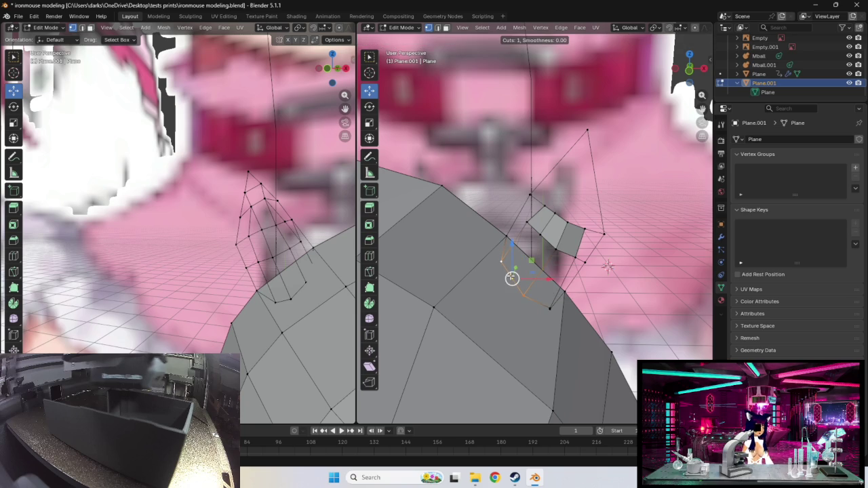
{"action": "left_click", "coordinate": [539, 246]}
{"action": "left_click", "coordinate": [535, 248]}
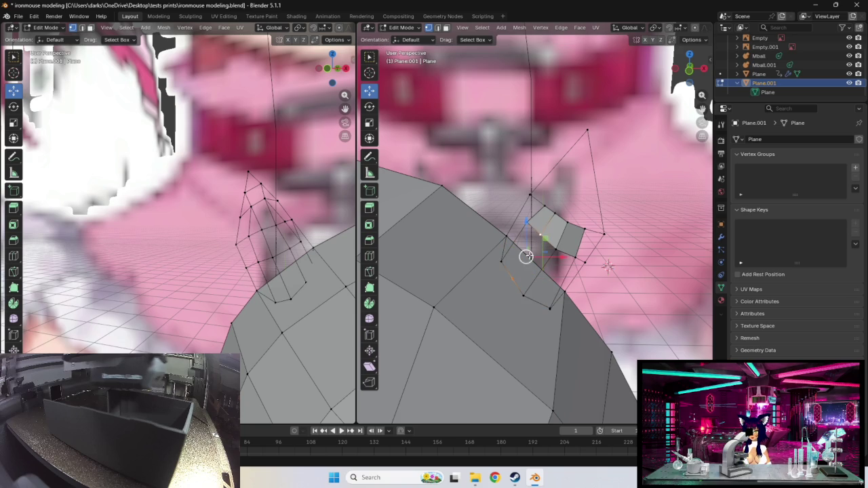
{"action": "left_click", "coordinate": [512, 275], "text": "shift"}
{"action": "left_click", "coordinate": [511, 277], "text": "shift"}
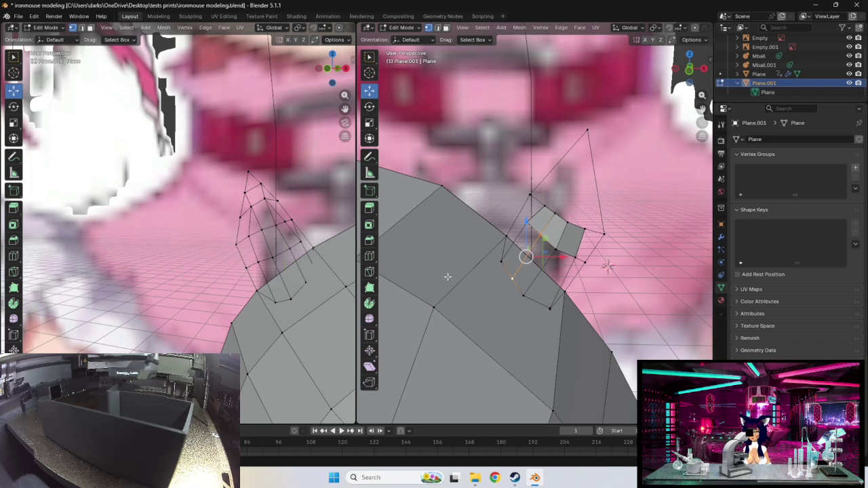
{"action": "key", "text": "g"}
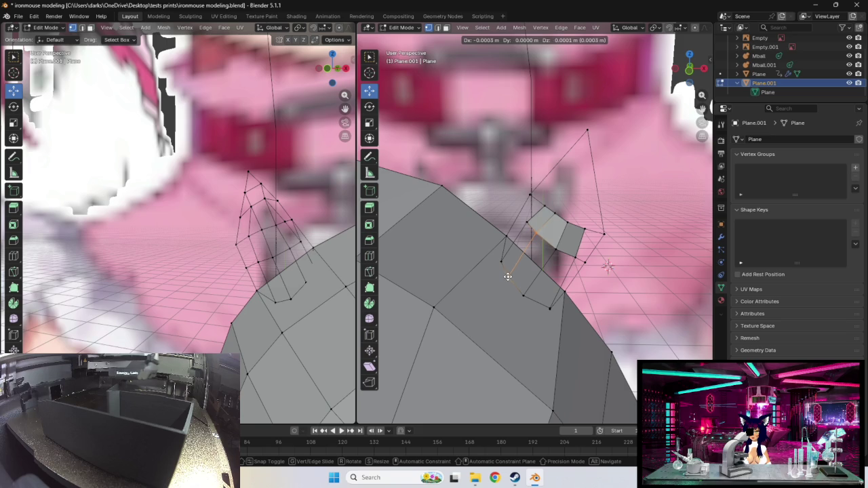
- Place the moved ear geometry and reposition a corner vertex of the ear face
{"action": "left_click", "coordinate": [506, 278]}
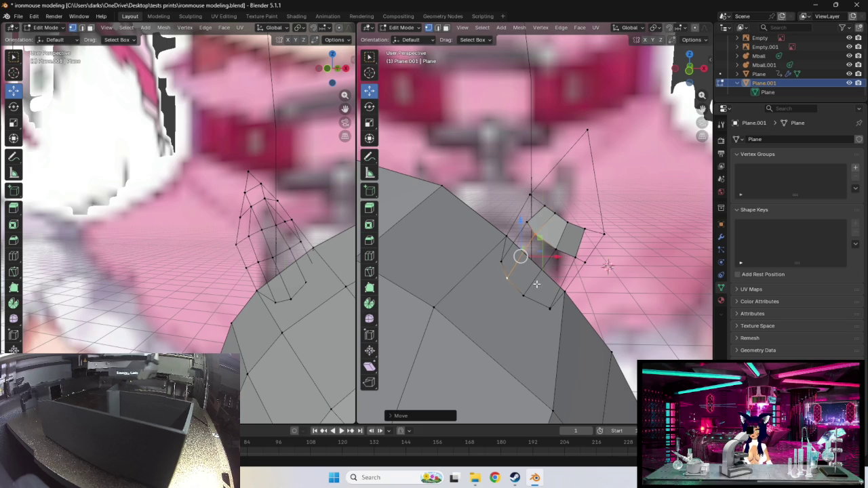
{"action": "right_click", "coordinate": [533, 276], "text": "shift"}
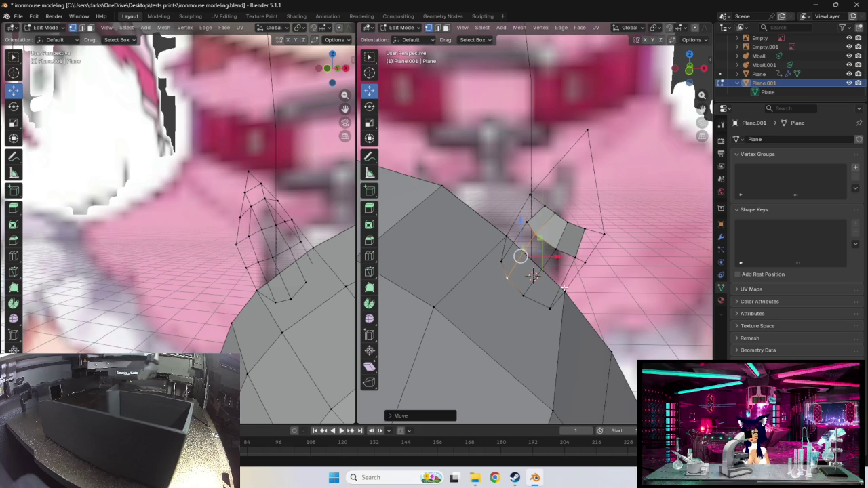
{"action": "mouse_move", "coordinate": [563, 290]}
{"action": "middle_mouse_down"}
{"action": "mouse_move", "coordinate": [560, 297]}
{"action": "mouse_move", "coordinate": [503, 260]}
{"action": "middle_mouse_up"}
{"action": "left_click", "coordinate": [458, 248]}
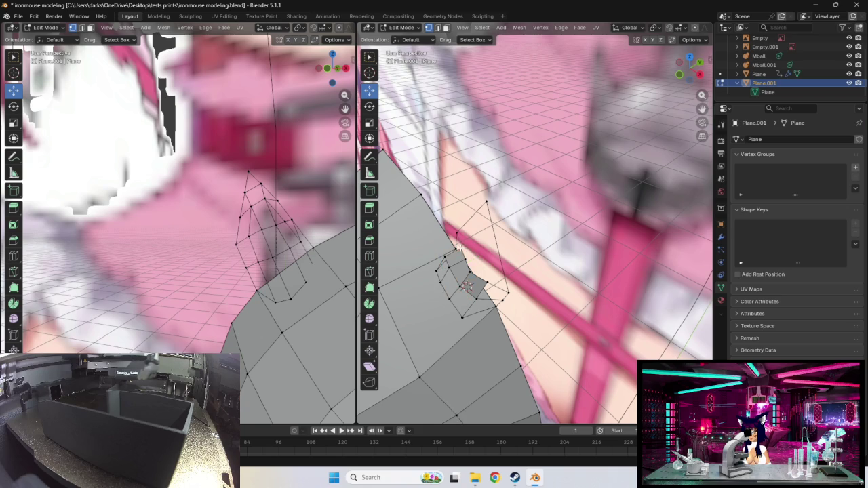
{"action": "left_click", "coordinate": [458, 246]}
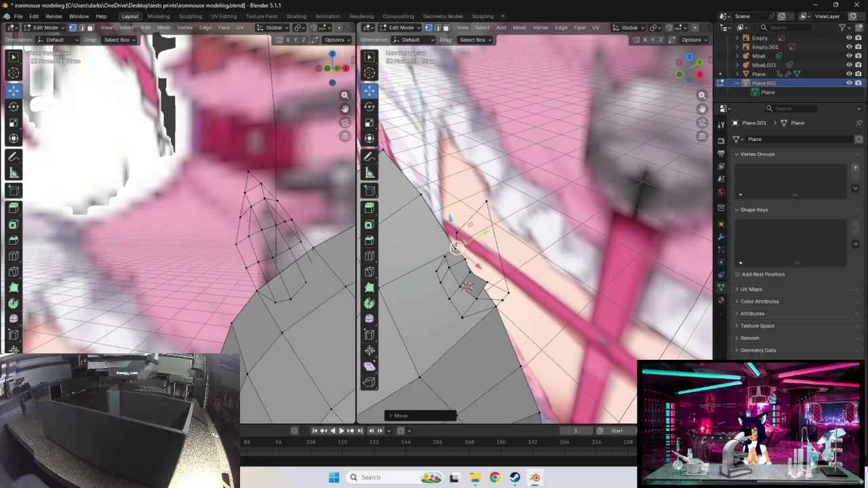
{"action": "middle_click_drag", "start_coordinate": [458, 249], "coordinate": [571, 304]}
{"action": "middle_click_drag", "start_coordinate": [564, 258], "coordinate": [602, 269]}
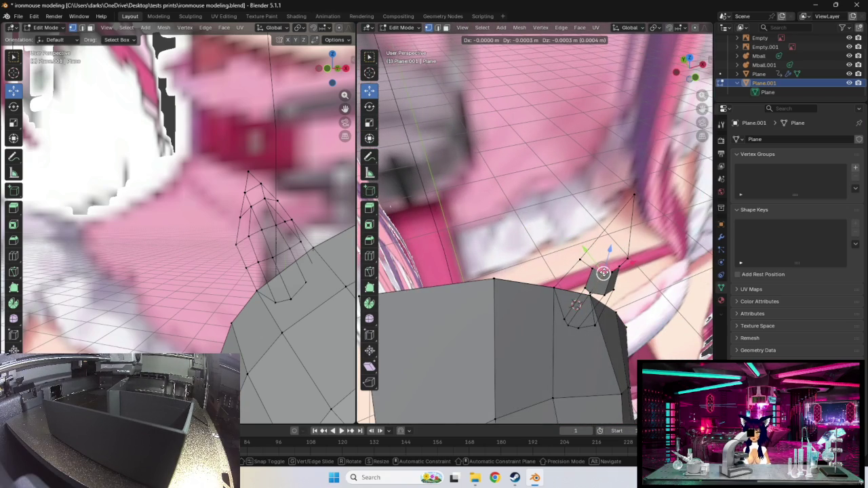
{"action": "left_click", "coordinate": [602, 269]}
{"action": "middle_click_drag", "start_coordinate": [601, 269], "coordinate": [567, 246]}
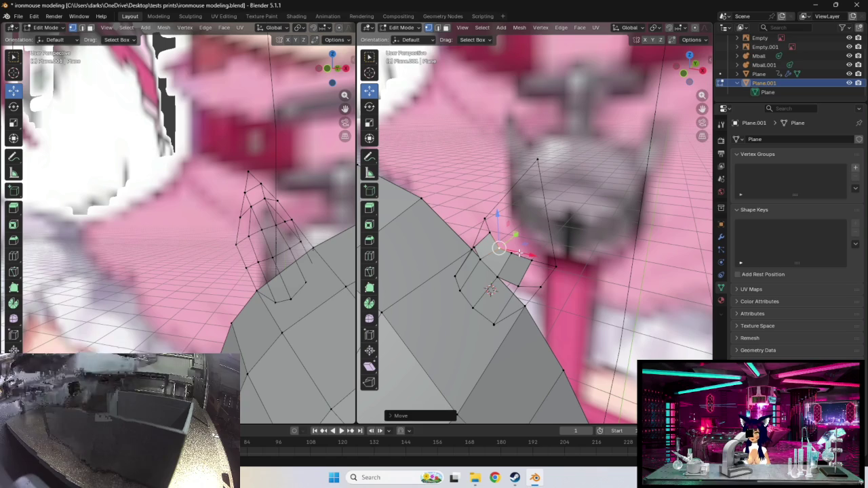
- Pull the ear face's vertices up and left onto the reference ear outline
{"action": "left_click_drag", "start_coordinate": [499, 247], "coordinate": [488, 231]}
{"action": "middle_click_drag", "start_coordinate": [487, 230], "coordinate": [504, 280]}
{"action": "mouse_move", "coordinate": [505, 281]}
{"action": "left_mouse_down"}
{"action": "mouse_move", "coordinate": [513, 296]}
{"action": "mouse_move", "coordinate": [550, 307]}
{"action": "left_mouse_up"}
{"action": "middle_click_drag", "start_coordinate": [550, 307], "coordinate": [546, 259]}
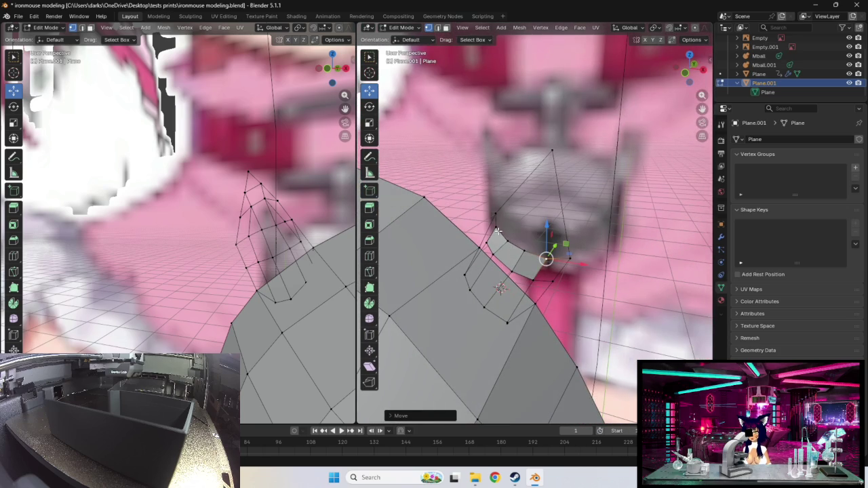
{"action": "mouse_move", "coordinate": [503, 239]}
{"action": "left_mouse_down"}
{"action": "mouse_move", "coordinate": [535, 245]}
{"action": "mouse_move", "coordinate": [504, 221]}
{"action": "left_mouse_up"}
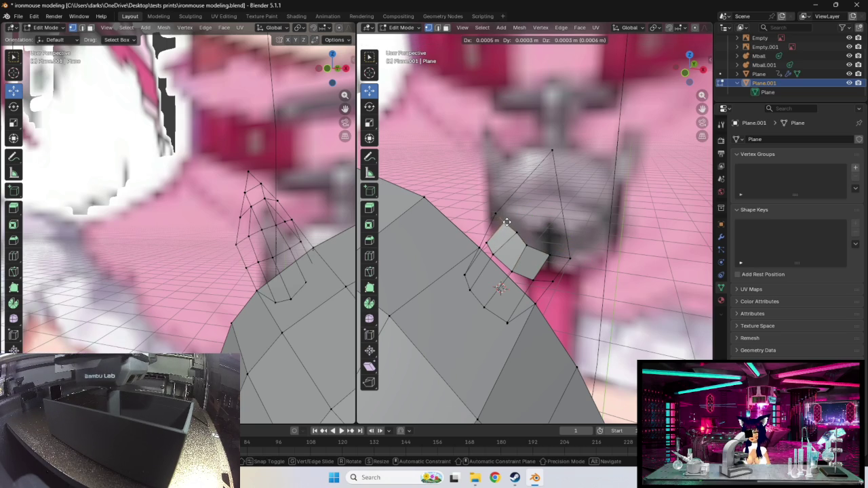
{"action": "left_click_drag", "start_coordinate": [507, 222], "coordinate": [496, 216]}
{"action": "left_click_drag", "start_coordinate": [494, 254], "coordinate": [528, 246]}
{"action": "mouse_move", "coordinate": [529, 244]}
{"action": "middle_mouse_down"}
{"action": "mouse_move", "coordinate": [568, 232]}
{"action": "mouse_move", "coordinate": [577, 240]}
{"action": "middle_mouse_up"}
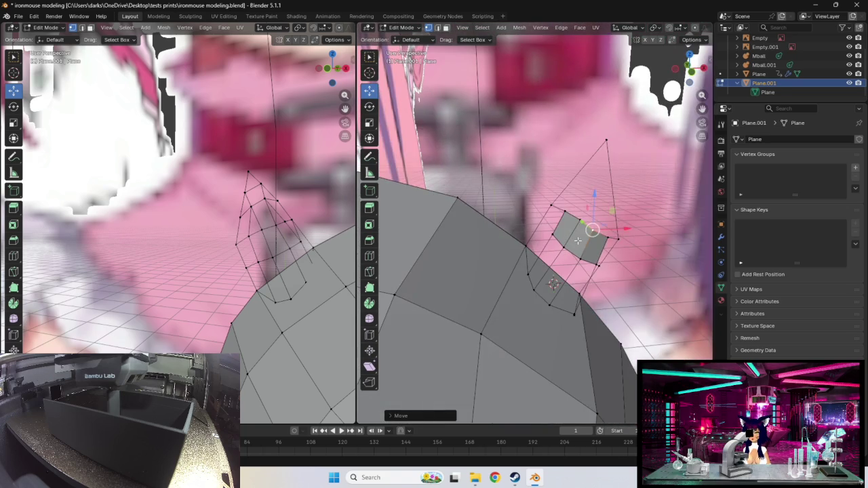
{"action": "left_click_drag", "start_coordinate": [564, 214], "coordinate": [578, 217]}
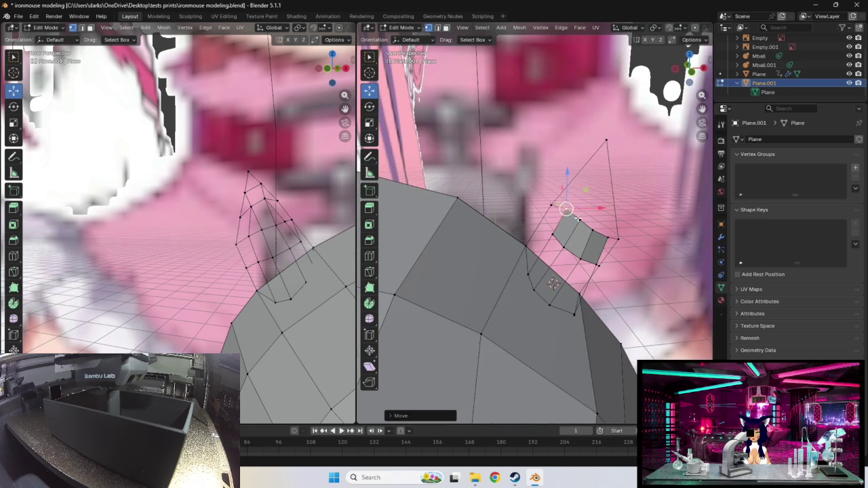
- Shift the ear face's right-side edge slightly and select another ear-face point
{"action": "left_click", "coordinate": [593, 228]}
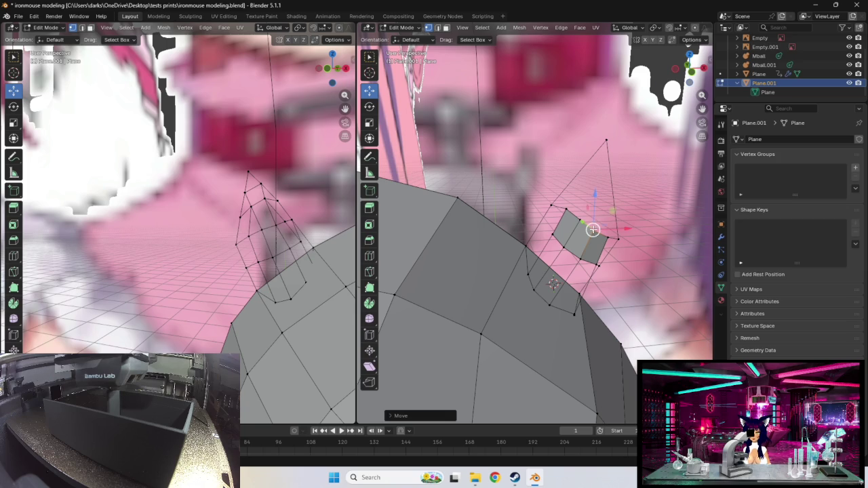
{"action": "key", "text": "g"}
{"action": "left_click", "coordinate": [594, 225]}
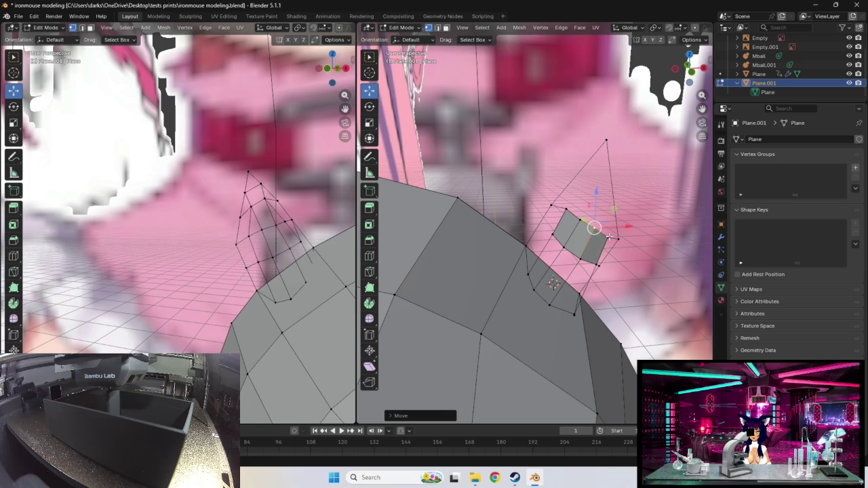
{"action": "left_click", "coordinate": [608, 236]}
{"action": "middle_click_drag", "start_coordinate": [609, 256], "coordinate": [569, 247]}
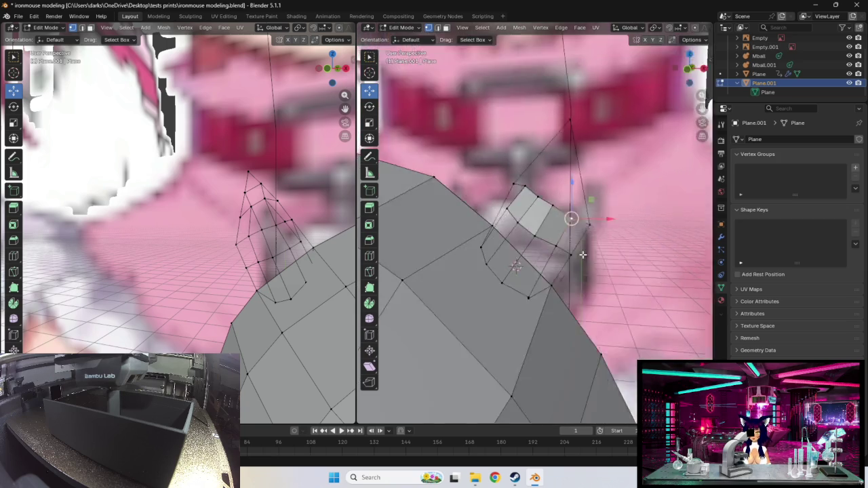
- Move the selected ear vertex toward the reference outline, checking it edge-on
{"action": "key", "text": "g"}
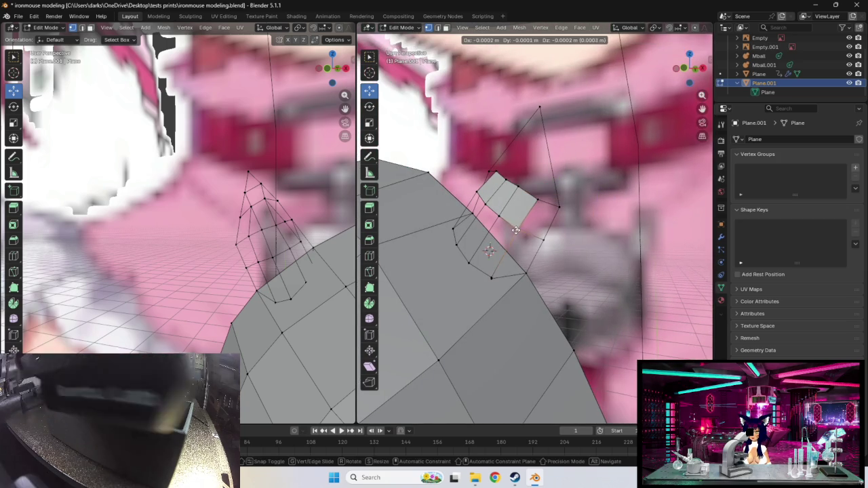
{"action": "left_click", "coordinate": [519, 223]}
{"action": "middle_click_drag", "start_coordinate": [519, 223], "coordinate": [493, 219]}
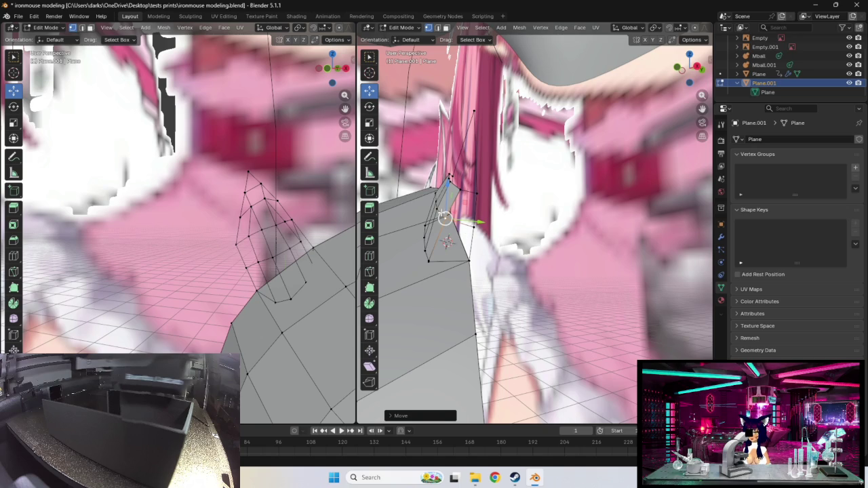
{"action": "key", "text": "g"}
{"action": "left_click", "coordinate": [429, 205]}
{"action": "key", "text": "g"}
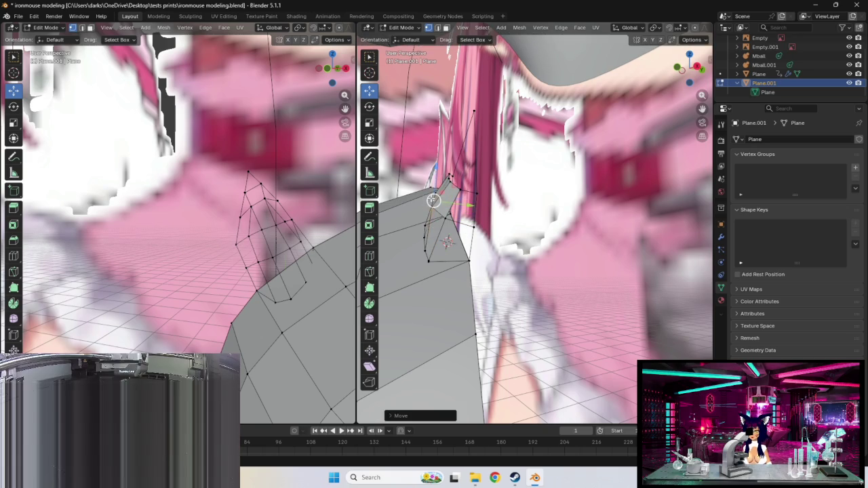
{"action": "left_click", "coordinate": [431, 197]}
{"action": "middle_click_drag", "start_coordinate": [431, 197], "coordinate": [441, 217]}
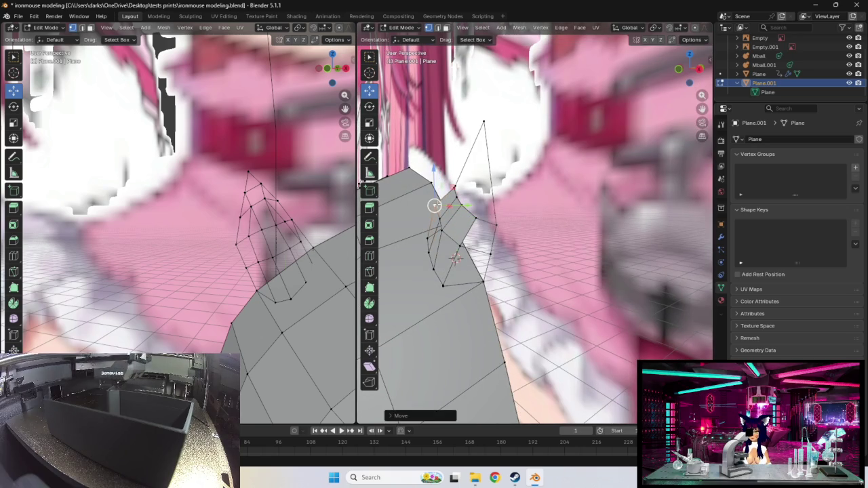
- Shift the ear vertex up and right, then reposition a neighbouring ear vertex
{"action": "key", "text": "g"}
{"action": "left_click", "coordinate": [445, 187]}
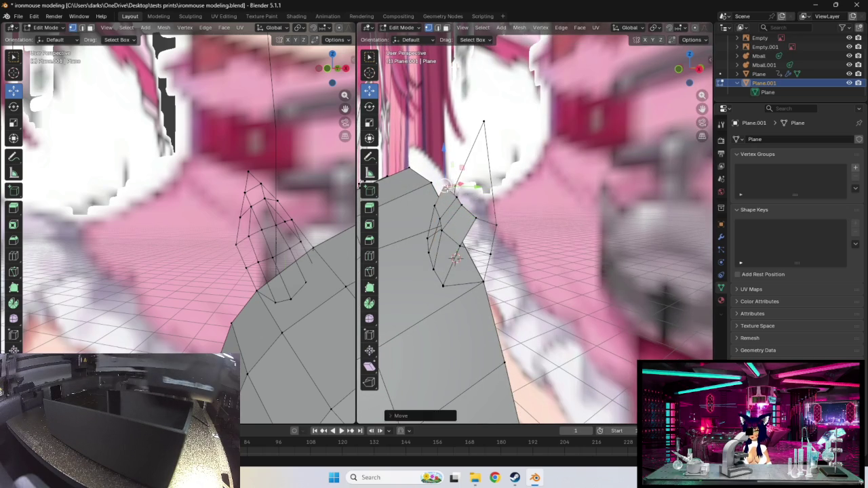
{"action": "key", "text": "g"}
{"action": "left_click", "coordinate": [446, 199]}
{"action": "key", "text": "g"}
{"action": "left_click", "coordinate": [454, 205]}
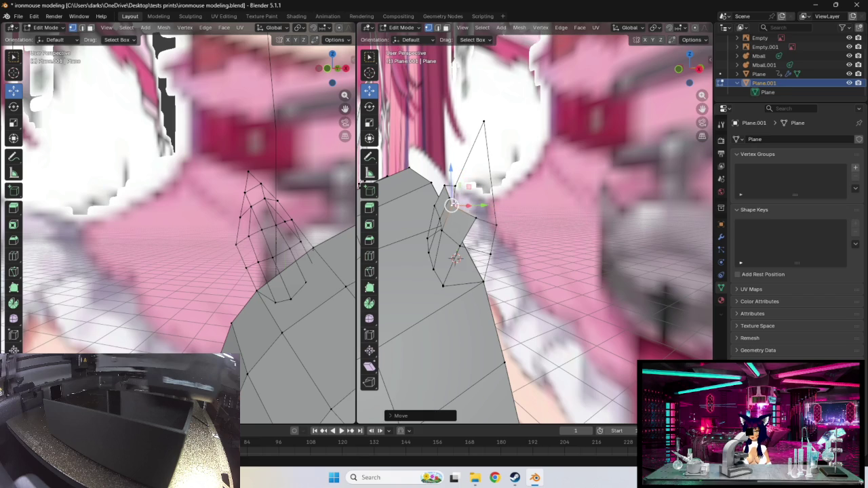
{"action": "left_click", "coordinate": [446, 198]}
{"action": "key", "text": "g"}
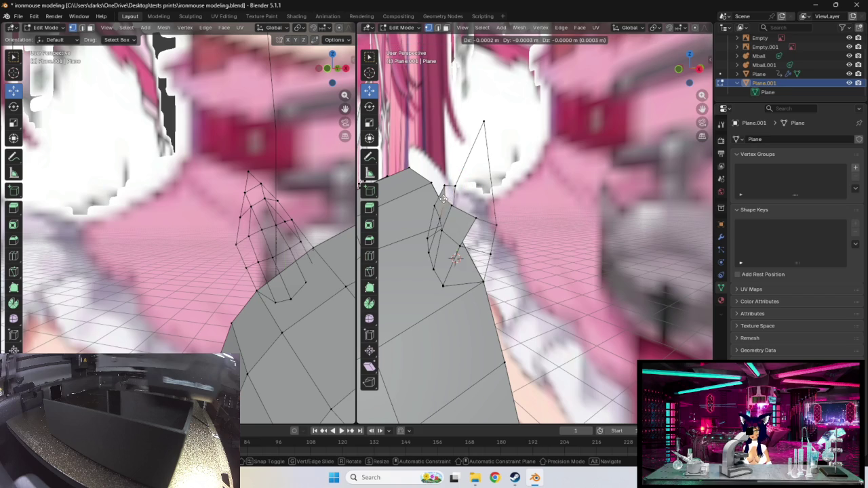
{"action": "left_click", "coordinate": [443, 197]}
{"action": "middle_click_drag", "start_coordinate": [472, 206], "coordinate": [532, 225]}
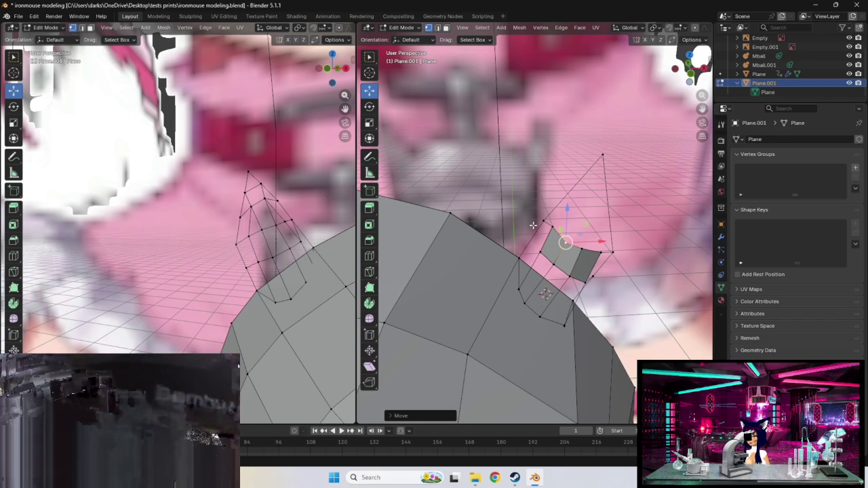
- Reposition the ear's base-corner vertex, undoing a first lift and settling it down-right
{"action": "left_click", "coordinate": [541, 252]}
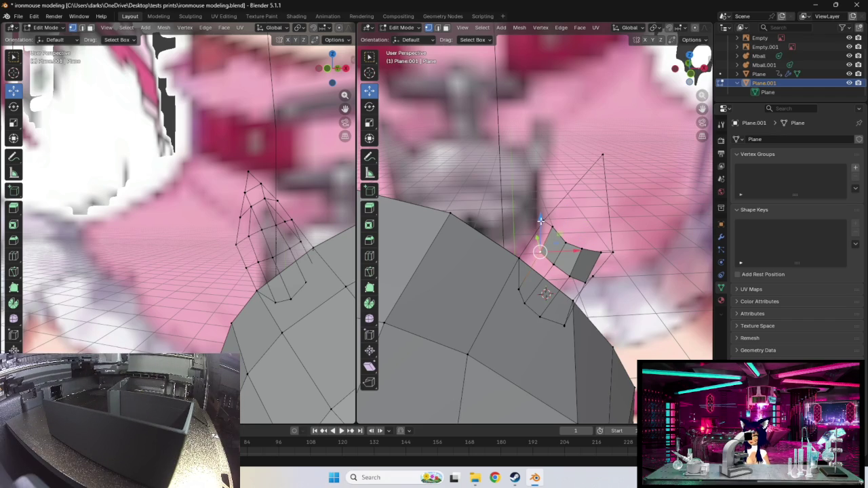
{"action": "left_click_drag", "start_coordinate": [542, 220], "coordinate": [546, 220]}
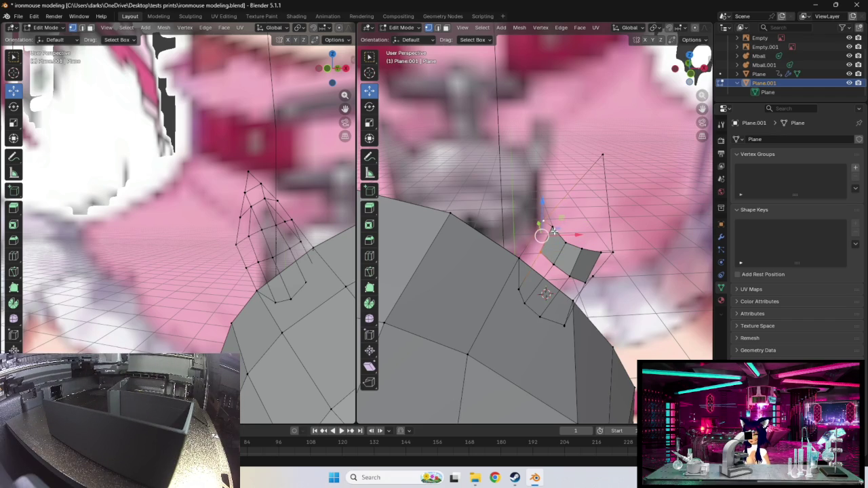
{"action": "key", "text": "ctrl+z"}
{"action": "key", "text": "ctrl+shift+z"}
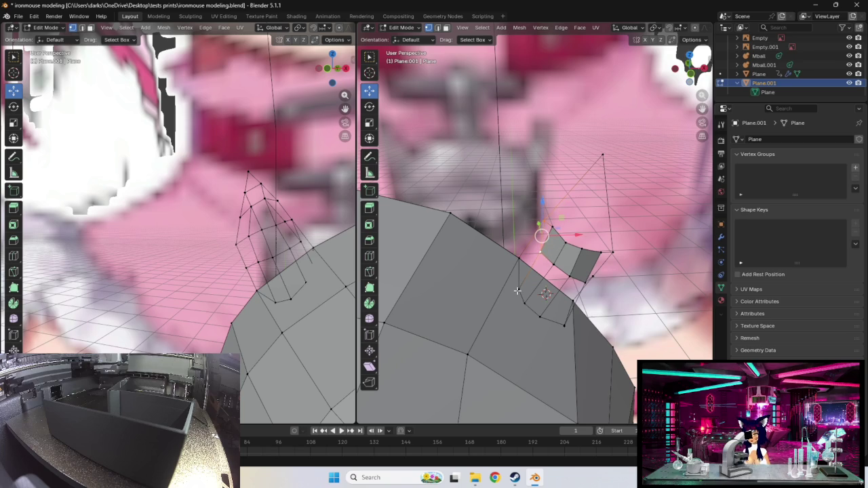
{"action": "key", "text": "ctrl+z"}
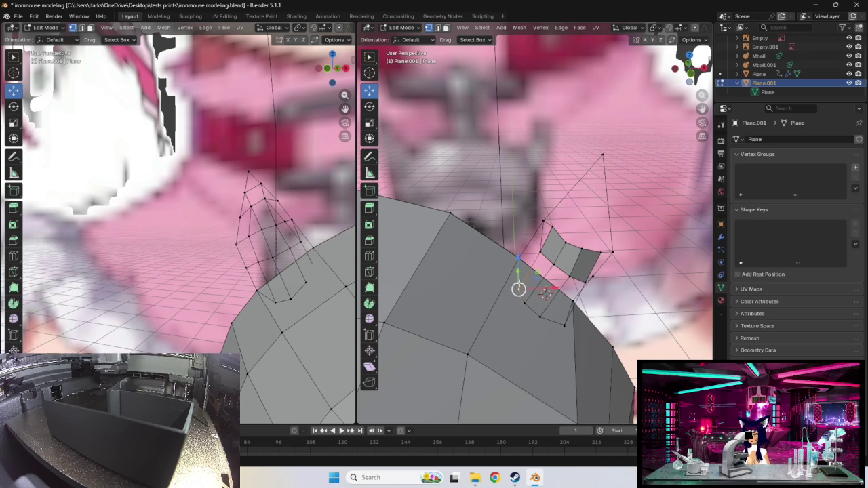
{"action": "left_click_drag", "start_coordinate": [517, 289], "coordinate": [518, 274]}
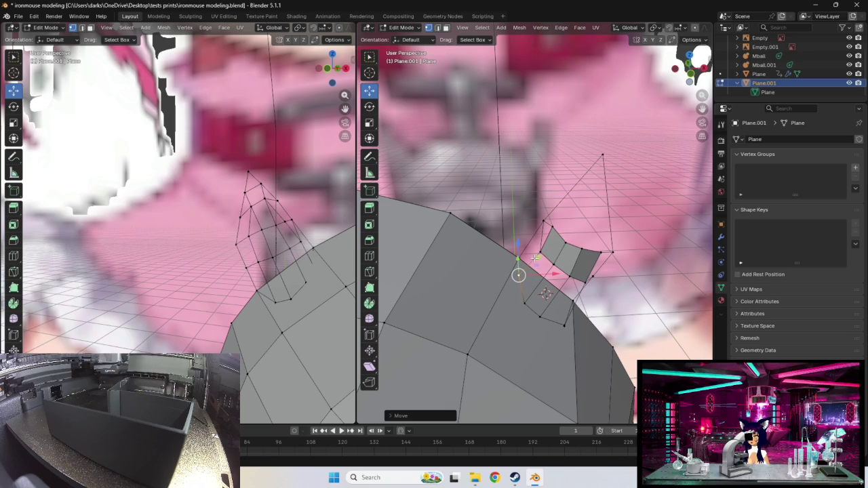
{"action": "key", "text": "g"}
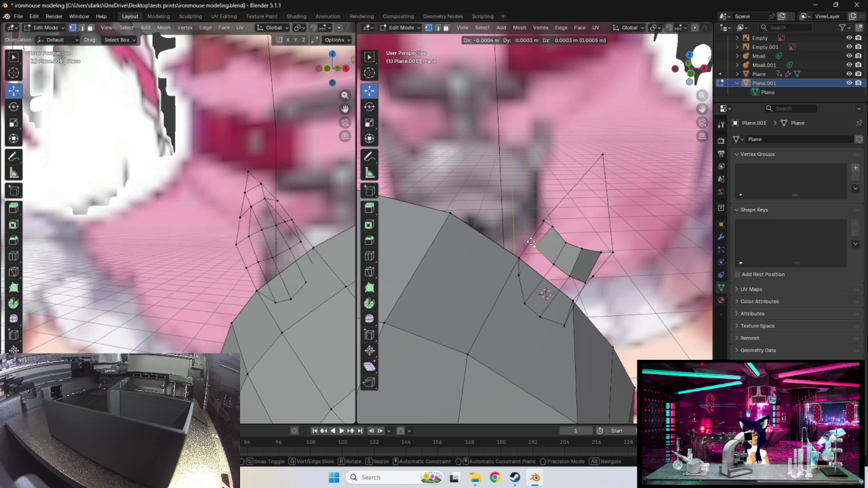
{"action": "left_click", "coordinate": [531, 242]}
{"action": "middle_click_drag", "start_coordinate": [531, 242], "coordinate": [559, 253]}
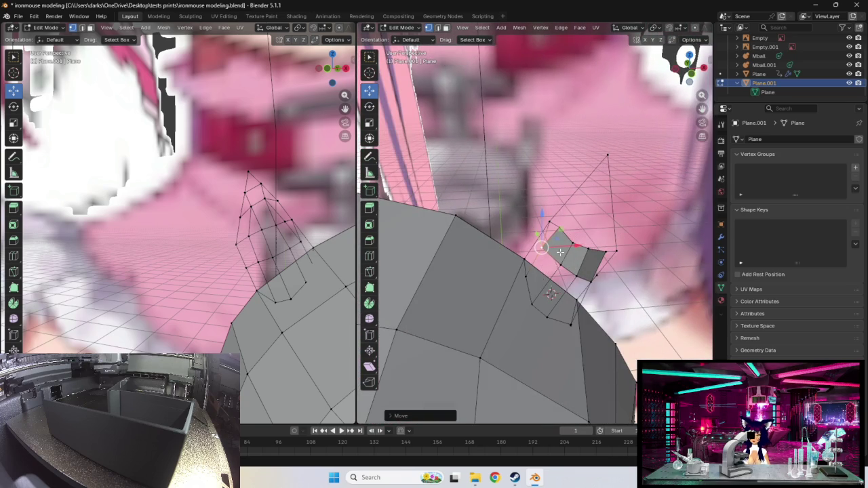
{"action": "key", "text": "g"}
{"action": "left_click", "coordinate": [558, 261]}
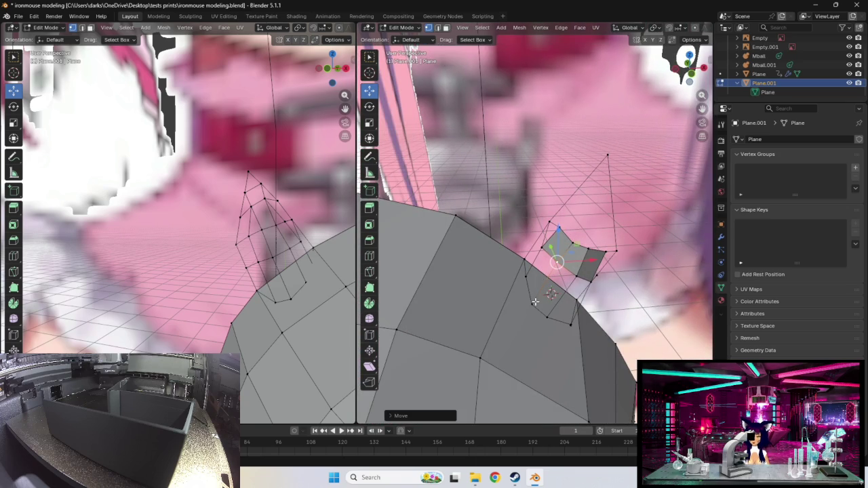
{"action": "key", "text": "g"}
{"action": "left_click", "coordinate": [530, 303]}
- Move another ear-base vertex slightly to the right
{"action": "left_click", "coordinate": [547, 317]}
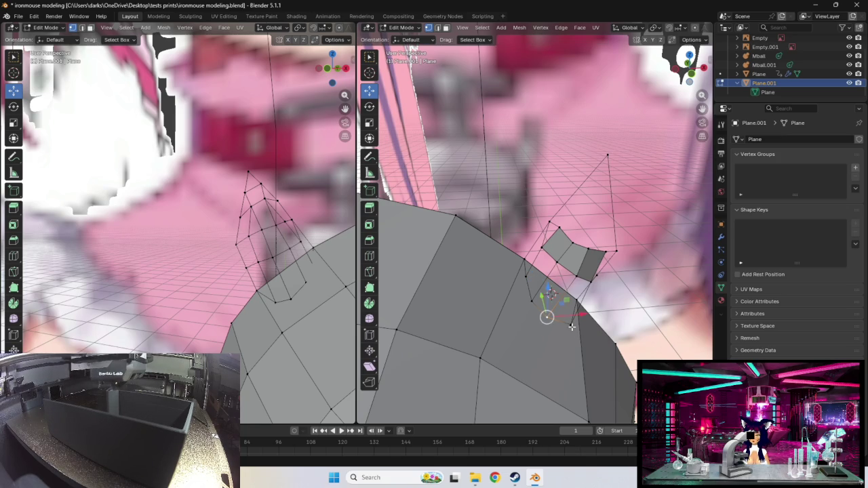
{"action": "key", "text": "g"}
{"action": "left_click", "coordinate": [568, 319]}
{"action": "mouse_move", "coordinate": [572, 316]}
{"action": "middle_mouse_down"}
{"action": "mouse_move", "coordinate": [517, 296]}
{"action": "mouse_move", "coordinate": [484, 301]}
{"action": "middle_mouse_up"}
- Delete the stray vertex on the head's edge
{"action": "left_click", "coordinate": [483, 300]}
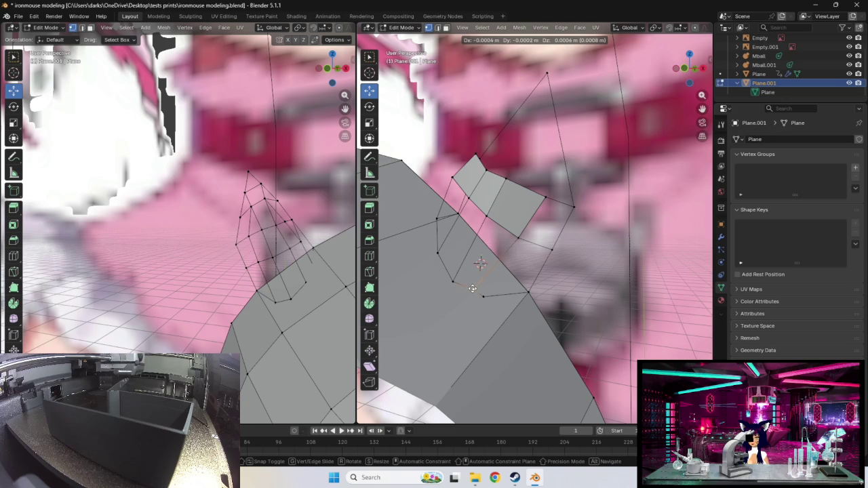
{"action": "left_click", "coordinate": [482, 297]}
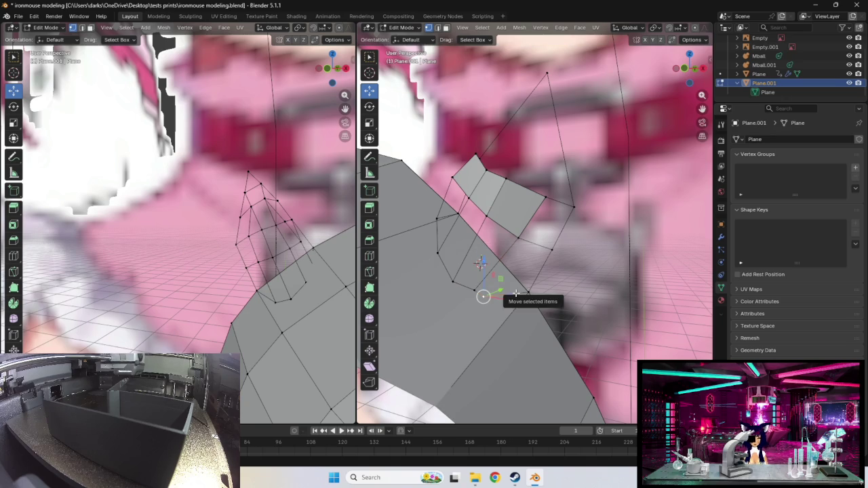
{"action": "key", "text": "x"}
{"action": "left_click", "coordinate": [503, 279]}
- Move a pair of ear-base vertices together into place after cancelling a rotation
{"action": "left_click_drag", "start_coordinate": [473, 292], "coordinate": [483, 299]}
{"action": "left_click", "coordinate": [528, 291], "text": "shift"}
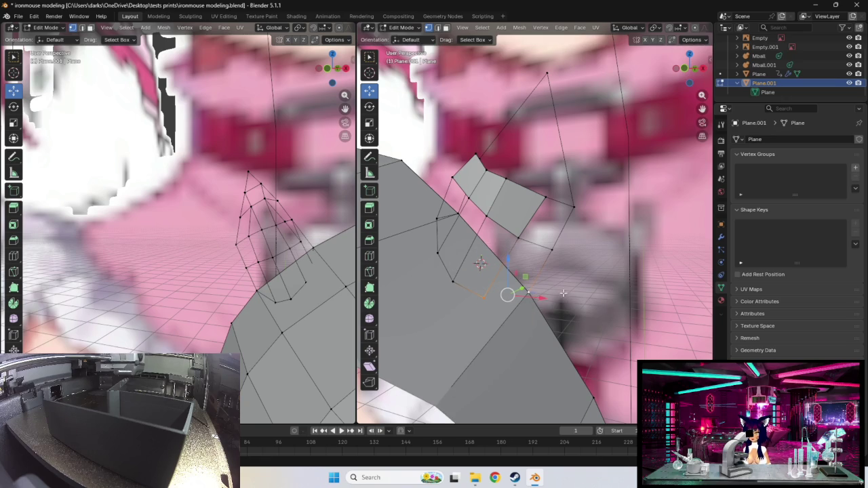
{"action": "key", "text": "r"}
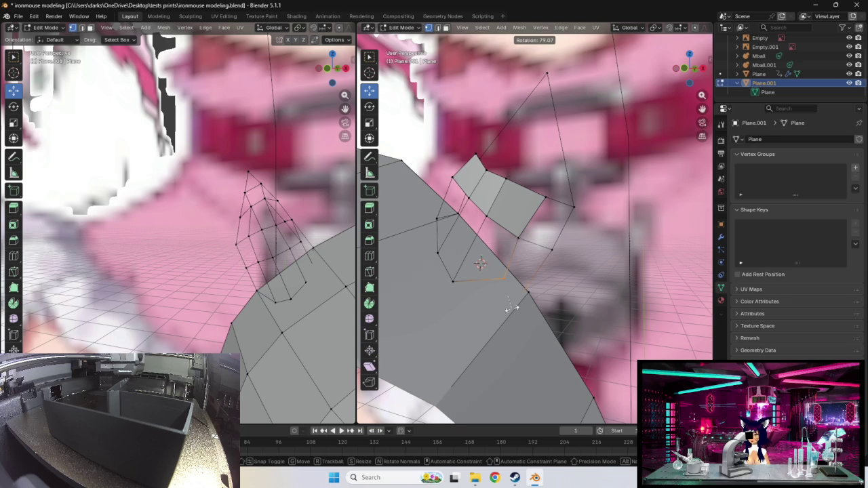
{"action": "right_click", "coordinate": [517, 306]}
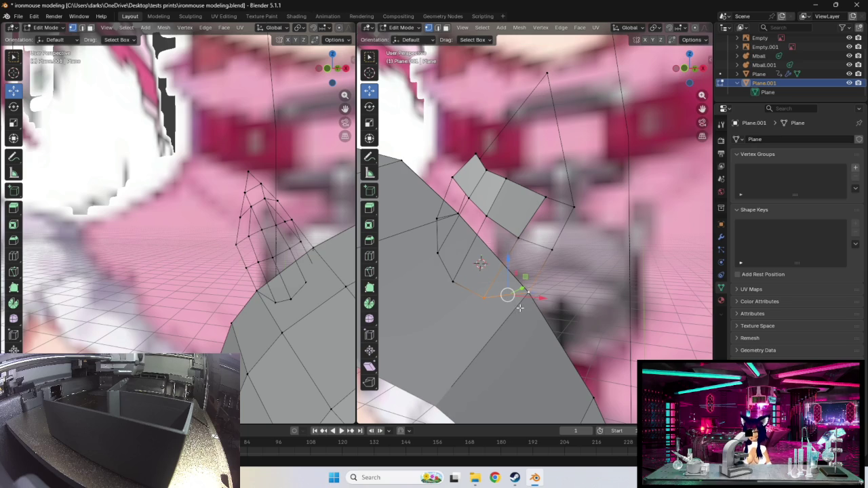
{"action": "middle_click_drag", "start_coordinate": [483, 297], "coordinate": [460, 275]}
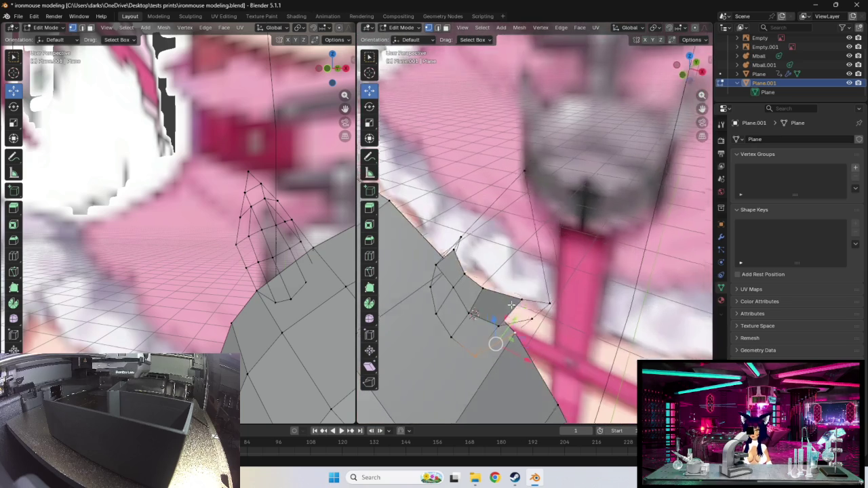
{"action": "left_click_drag", "start_coordinate": [460, 275], "coordinate": [467, 280]}
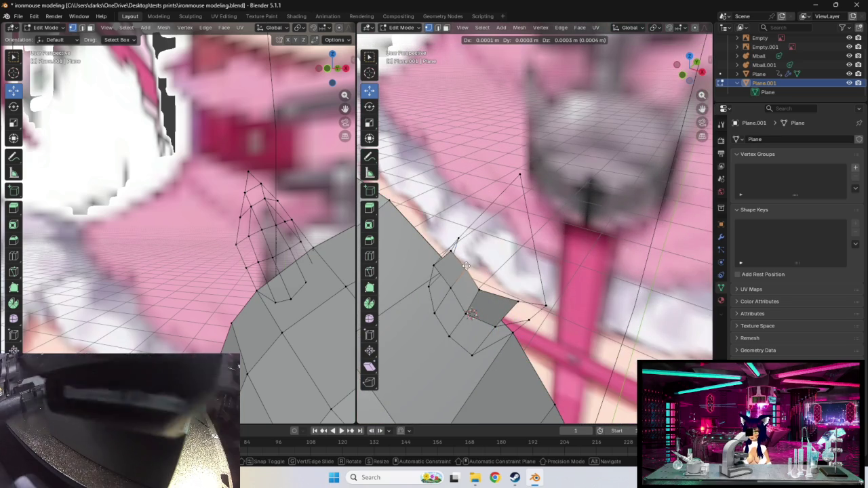
{"action": "mouse_move", "coordinate": [467, 280]}
{"action": "middle_mouse_down"}
{"action": "mouse_move", "coordinate": [502, 277]}
{"action": "mouse_move", "coordinate": [510, 302]}
{"action": "middle_mouse_up"}
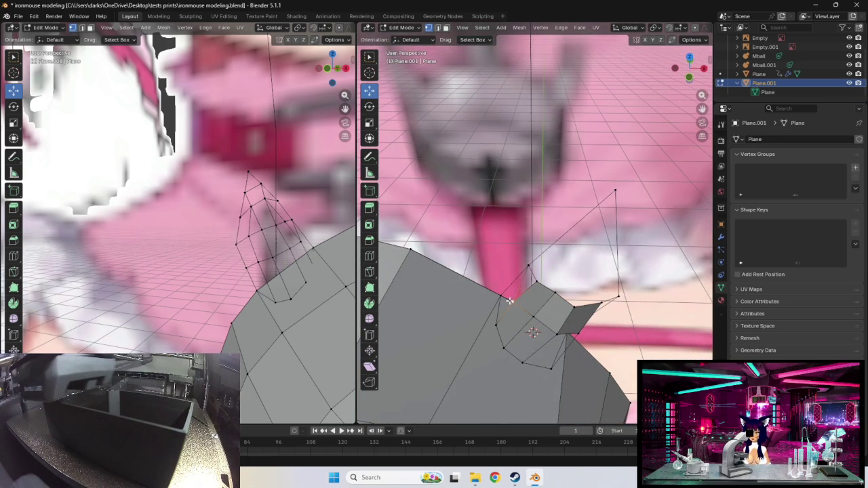
{"action": "key", "text": "g"}
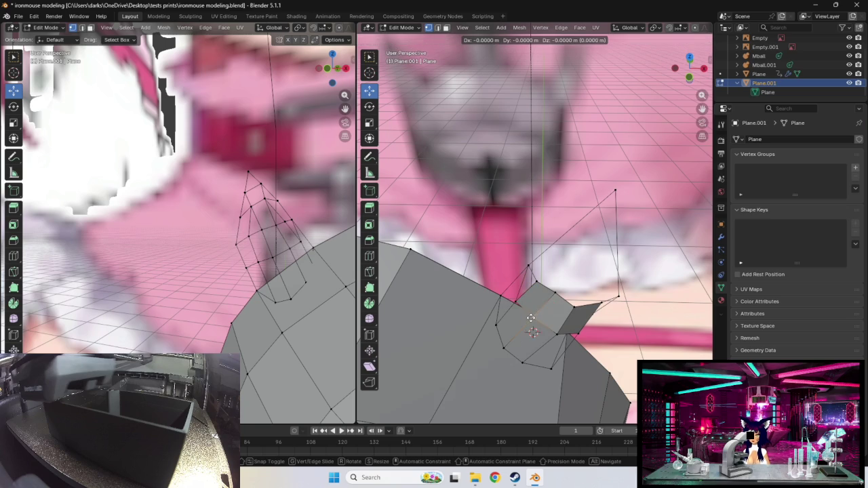
{"action": "left_click", "coordinate": [528, 321]}
{"action": "mouse_move", "coordinate": [526, 310]}
{"action": "middle_mouse_down"}
{"action": "mouse_move", "coordinate": [470, 320]}
{"action": "mouse_move", "coordinate": [443, 292]}
{"action": "middle_mouse_up"}
{"action": "key", "text": "g"}
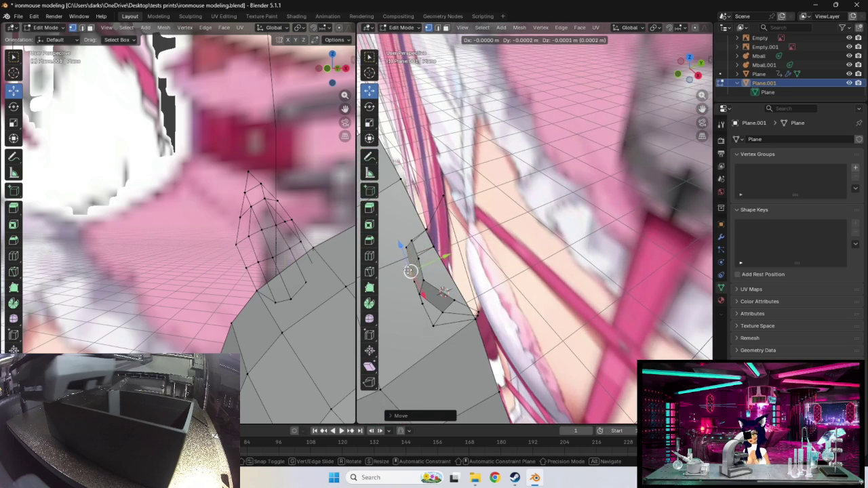
{"action": "left_click", "coordinate": [442, 292]}
{"action": "key", "text": "g"}
{"action": "left_click", "coordinate": [402, 231]}
- Nudge the lower ear-base vertex slightly, then select the top base vertex and another
{"action": "mouse_move", "coordinate": [402, 231]}
{"action": "middle_mouse_down"}
{"action": "mouse_move", "coordinate": [469, 239]}
{"action": "mouse_move", "coordinate": [566, 280]}
{"action": "middle_mouse_up"}
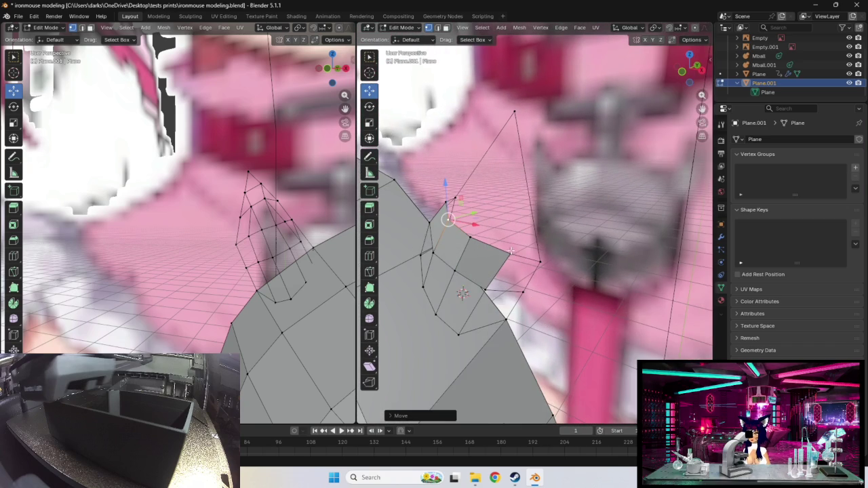
{"action": "middle_click_drag", "start_coordinate": [505, 287], "coordinate": [484, 323]}
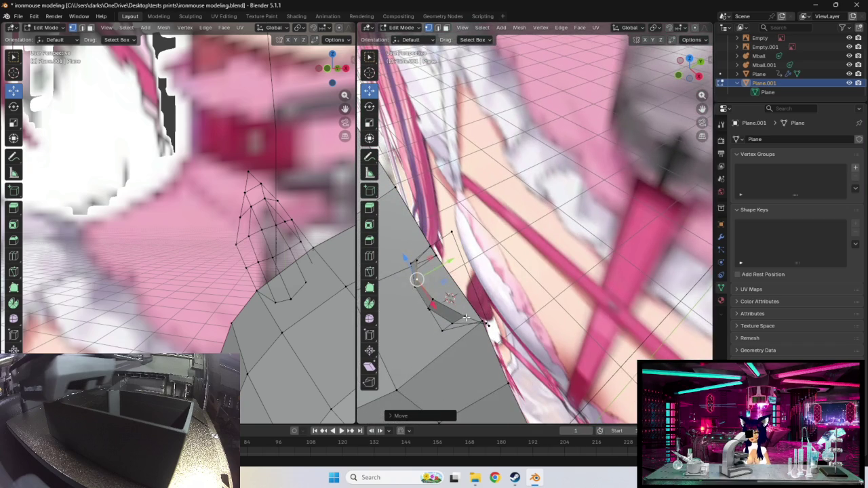
{"action": "left_click", "coordinate": [458, 313]}
{"action": "left_click", "coordinate": [452, 323]}
{"action": "key", "text": "g"}
{"action": "left_click", "coordinate": [450, 300]}
{"action": "middle_click_drag", "start_coordinate": [449, 300], "coordinate": [483, 317]}
{"action": "middle_click_drag", "start_coordinate": [495, 264], "coordinate": [475, 278]}
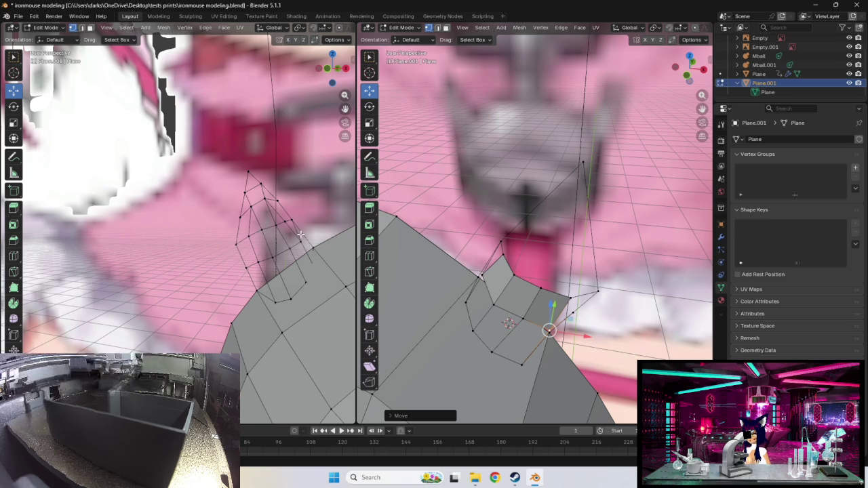
{"action": "mouse_move", "coordinate": [508, 232]}
{"action": "middle_mouse_down"}
{"action": "mouse_move", "coordinate": [536, 240]}
{"action": "mouse_move", "coordinate": [520, 228]}
{"action": "mouse_move", "coordinate": [531, 228]}
{"action": "middle_mouse_up"}
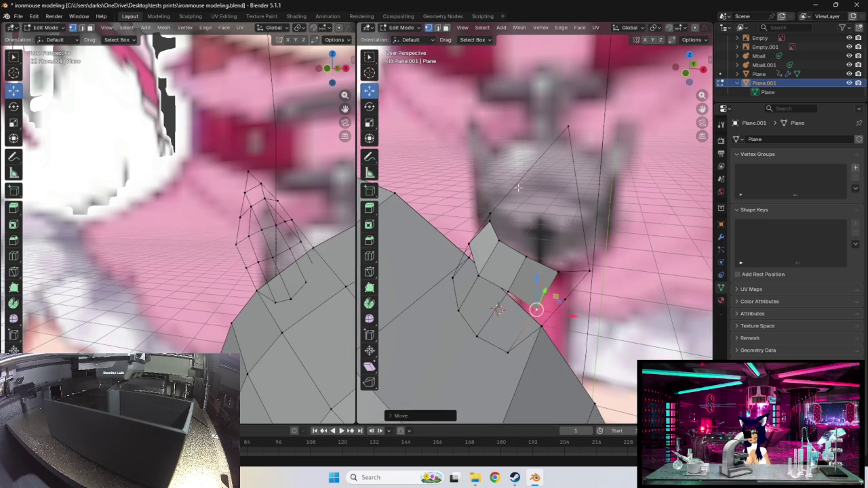
{"action": "left_click", "coordinate": [562, 131]}
{"action": "left_click", "coordinate": [492, 210], "text": "shift"}
- Add an edge loop along the ear outline and reposition its new vertex
{"action": "key", "text": "r"}
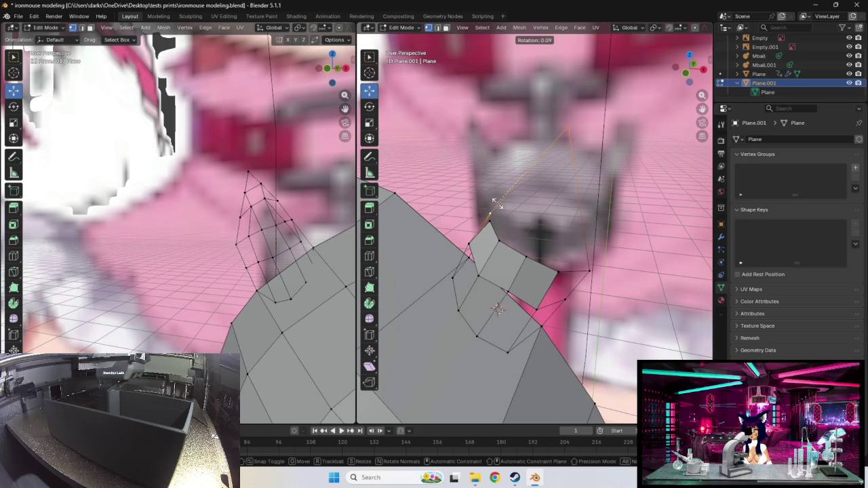
{"action": "left_click", "coordinate": [496, 202]}
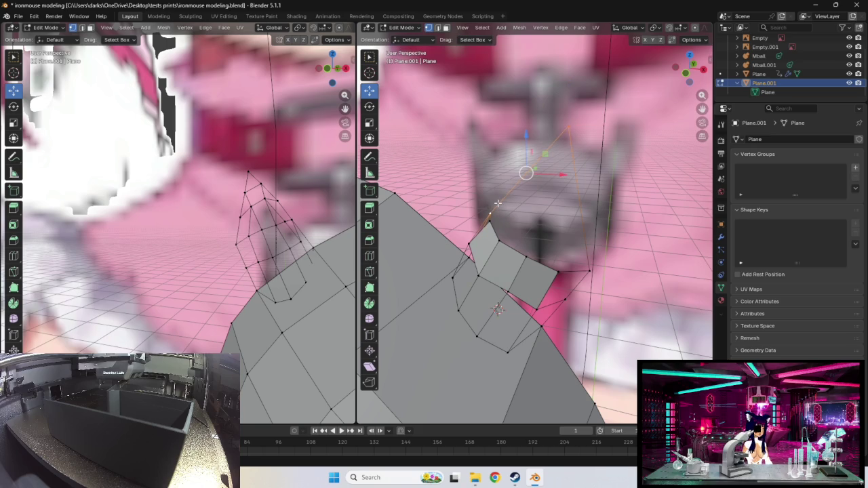
{"action": "key", "text": "ctrl+r"}
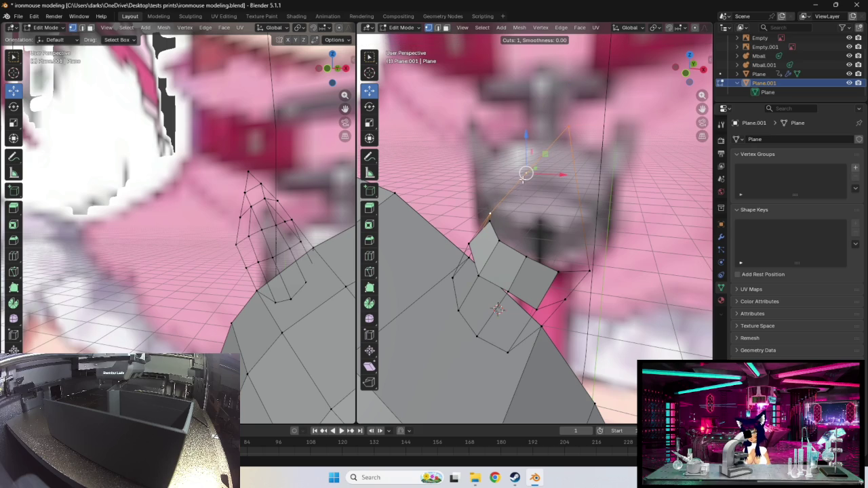
{"action": "left_click", "coordinate": [521, 183]}
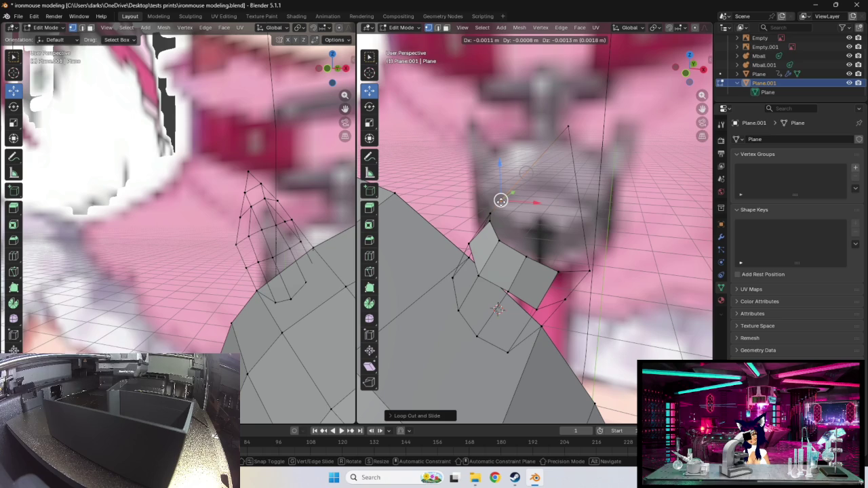
{"action": "left_click", "coordinate": [501, 200]}
{"action": "key", "text": "g"}
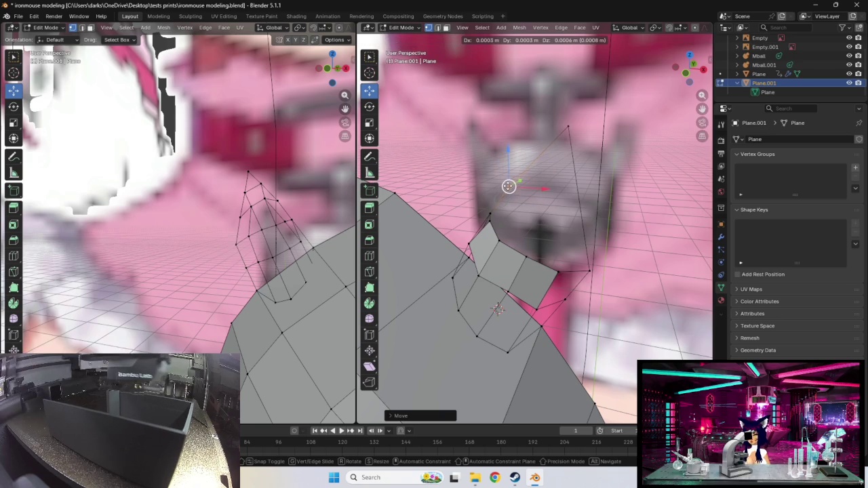
{"action": "left_click", "coordinate": [513, 179]}
{"action": "mouse_move", "coordinate": [514, 179]}
{"action": "middle_mouse_down"}
{"action": "mouse_move", "coordinate": [535, 190]}
{"action": "mouse_move", "coordinate": [536, 166]}
{"action": "middle_mouse_up"}
{"action": "key", "text": "g"}
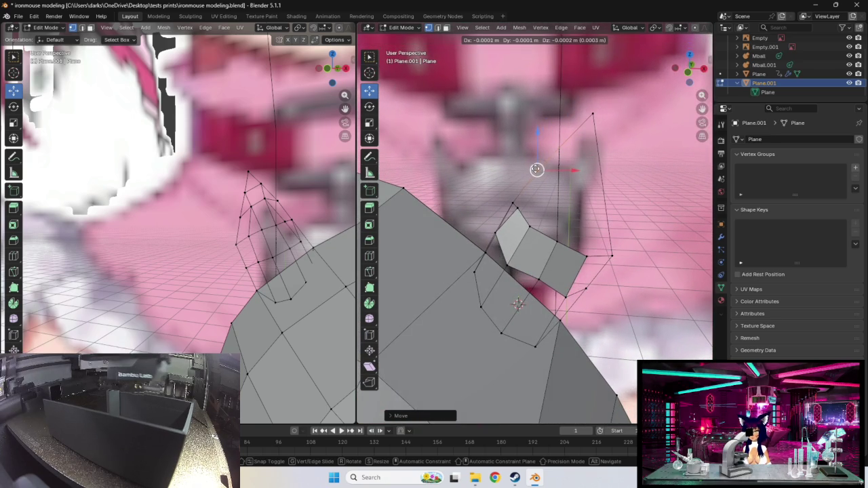
{"action": "left_click", "coordinate": [535, 171]}
- Split the ear outline's top and side edges with two centred loop cuts
{"action": "left_click", "coordinate": [593, 116]}
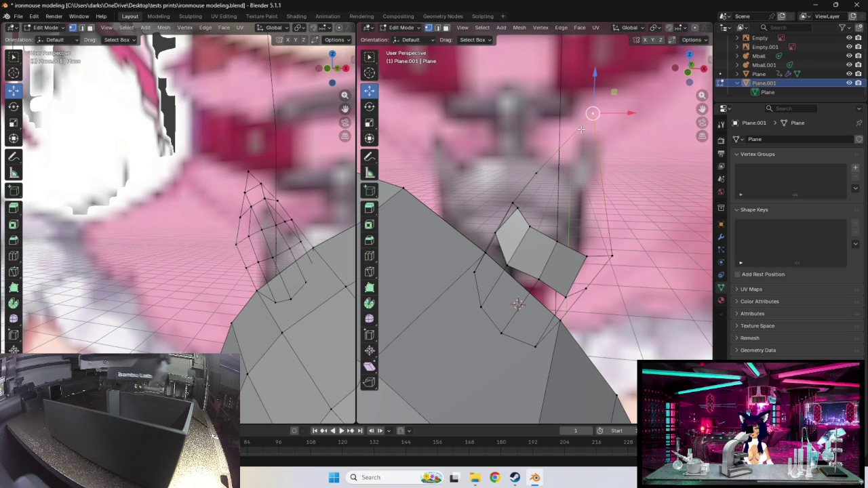
{"action": "key", "text": "ctrl+r"}
{"action": "left_click", "coordinate": [568, 140]}
{"action": "right_click", "coordinate": [568, 139]}
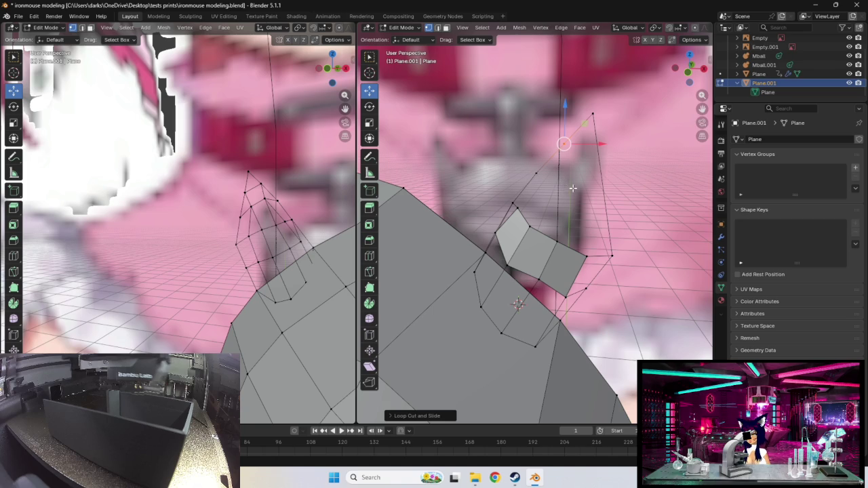
{"action": "left_click", "coordinate": [593, 116]}
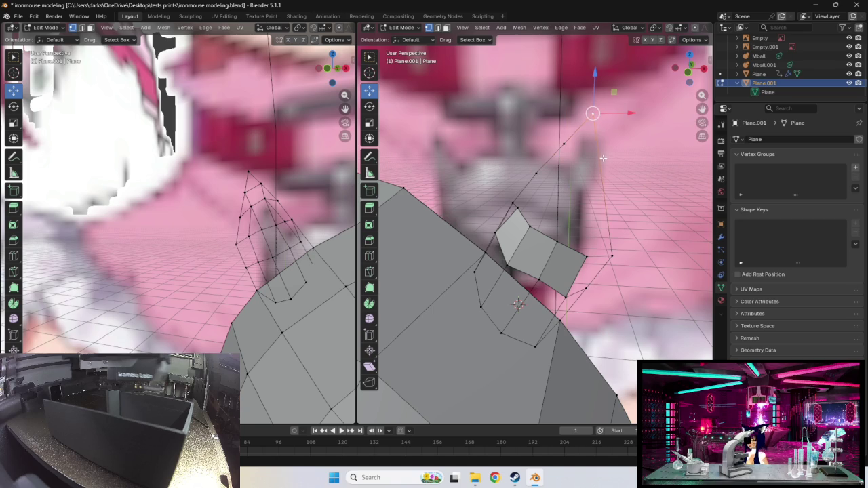
{"action": "key", "text": "ctrl+r"}
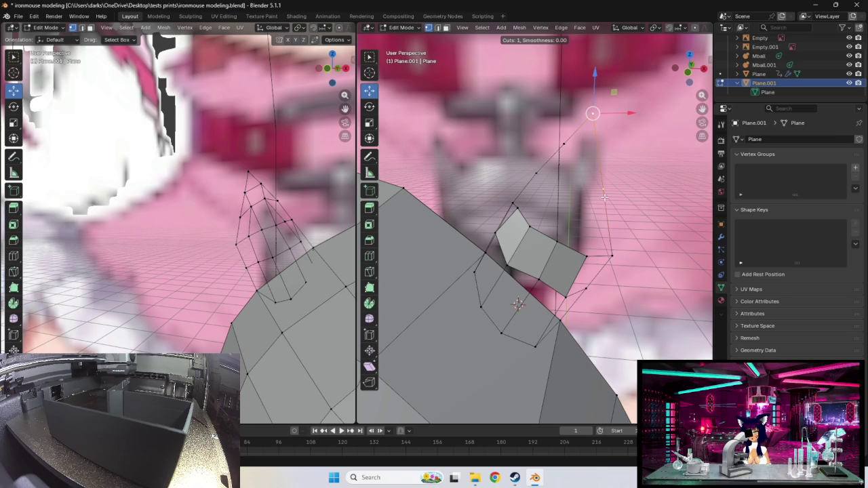
{"action": "left_click", "coordinate": [604, 197]}
{"action": "right_click", "coordinate": [631, 203]}
{"action": "left_click_drag", "start_coordinate": [603, 189], "coordinate": [608, 209]}
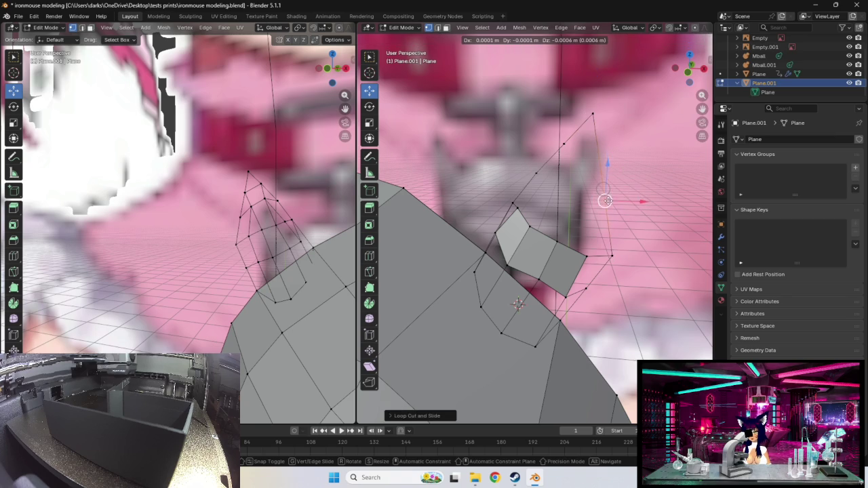
- Select the ear outline's top vertex and the edge below it to move them
{"action": "left_click", "coordinate": [608, 207]}
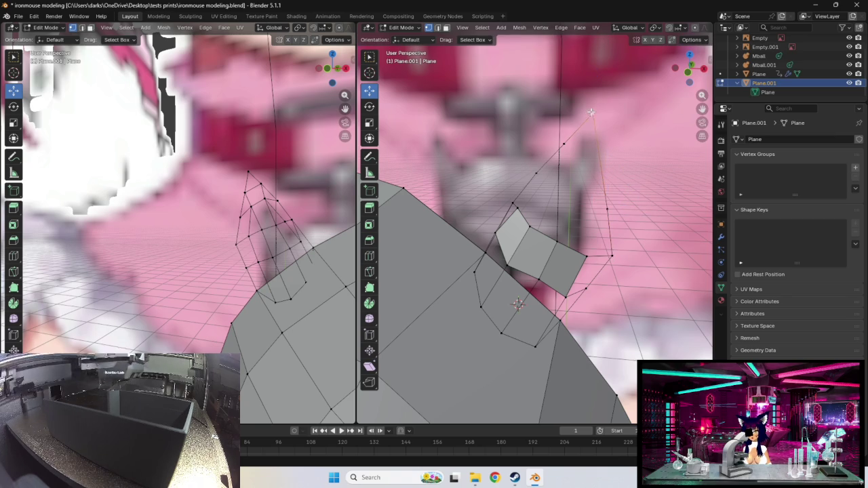
{"action": "left_click", "coordinate": [608, 202], "text": "shift"}
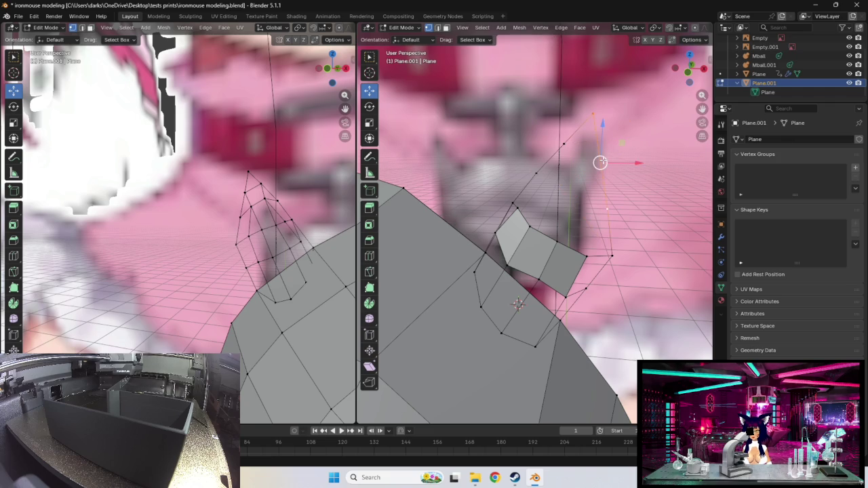
{"action": "left_click", "coordinate": [600, 161]}
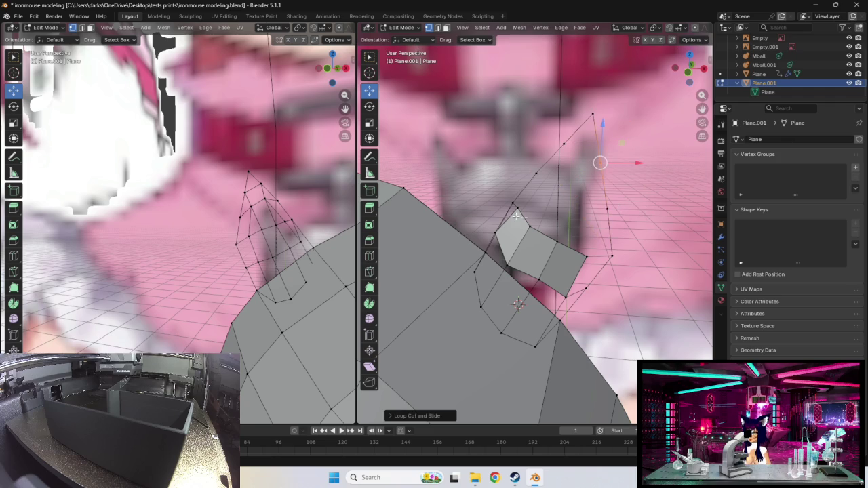
{"action": "mouse_move", "coordinate": [544, 217]}
{"action": "middle_mouse_down"}
{"action": "mouse_move", "coordinate": [575, 170]}
{"action": "mouse_move", "coordinate": [535, 227]}
{"action": "mouse_move", "coordinate": [601, 165]}
{"action": "mouse_move", "coordinate": [549, 233]}
{"action": "middle_mouse_up"}
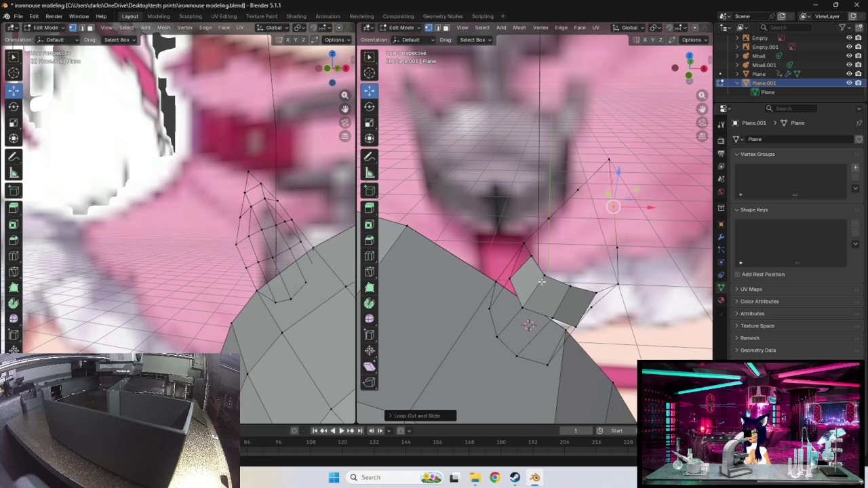
{"action": "key", "text": "g"}
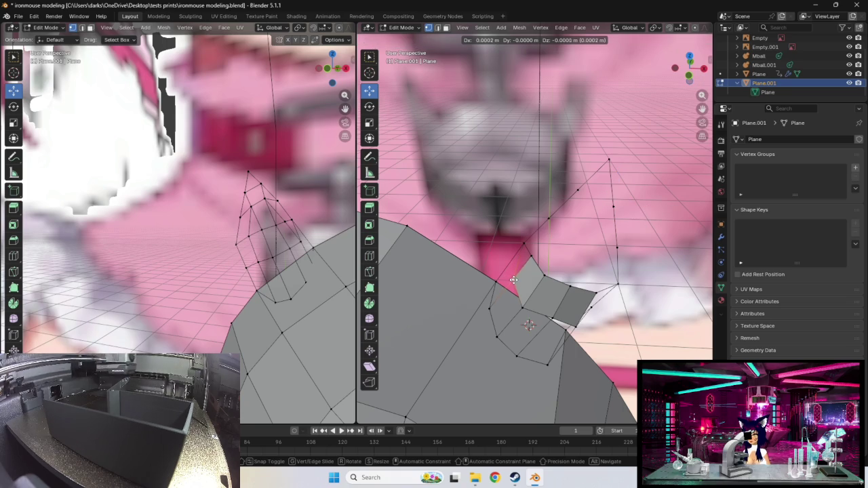
- Confirm the previous vertex move and select an edge of the ear flap
{"action": "left_click", "coordinate": [512, 279]}
{"action": "mouse_move", "coordinate": [513, 279]}
{"action": "middle_mouse_down"}
{"action": "mouse_move", "coordinate": [508, 258]}
{"action": "mouse_move", "coordinate": [521, 238]}
{"action": "middle_mouse_up"}
{"action": "left_click", "coordinate": [517, 235]}
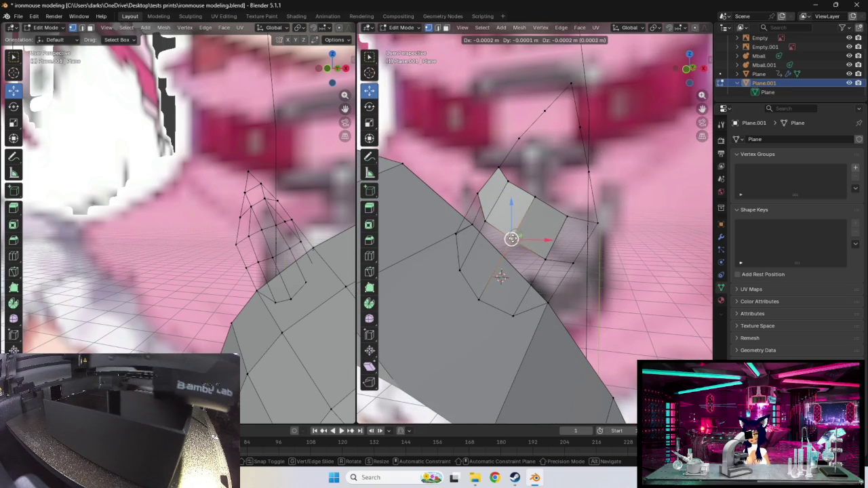
{"action": "left_click_drag", "start_coordinate": [513, 237], "coordinate": [513, 239]}
{"action": "mouse_move", "coordinate": [513, 239]}
{"action": "middle_mouse_down"}
{"action": "mouse_move", "coordinate": [531, 242]}
{"action": "mouse_move", "coordinate": [562, 276]}
{"action": "middle_mouse_up"}
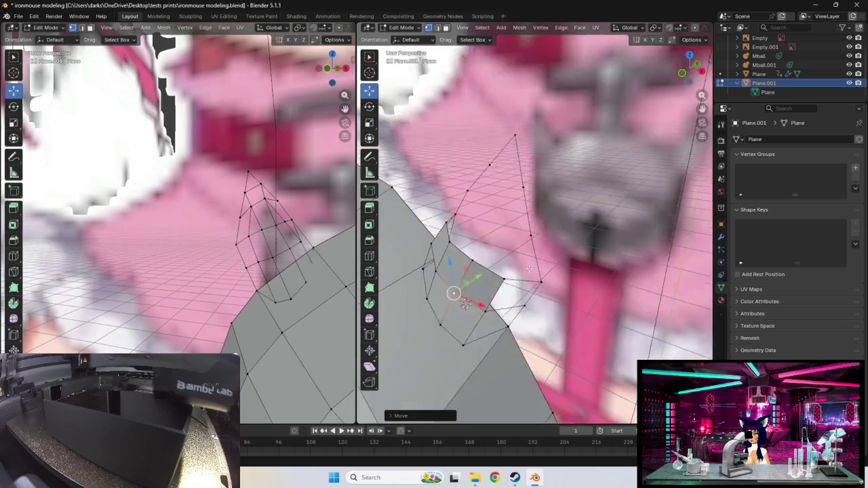
- Slide the flap face toward the ear reference outline and begin moving a corner vertex
{"action": "left_click_drag", "start_coordinate": [580, 283], "coordinate": [569, 288]}
{"action": "middle_click_drag", "start_coordinate": [569, 288], "coordinate": [558, 258]}
{"action": "left_click_drag", "start_coordinate": [545, 238], "coordinate": [547, 258]}
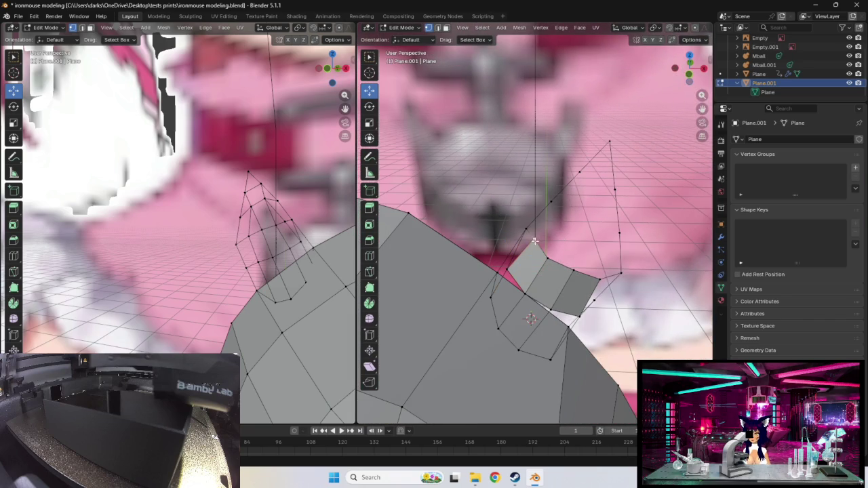
{"action": "mouse_move", "coordinate": [550, 258]}
{"action": "middle_mouse_down"}
{"action": "mouse_move", "coordinate": [560, 232]}
{"action": "mouse_move", "coordinate": [565, 243]}
{"action": "mouse_move", "coordinate": [549, 246]}
{"action": "middle_mouse_up"}
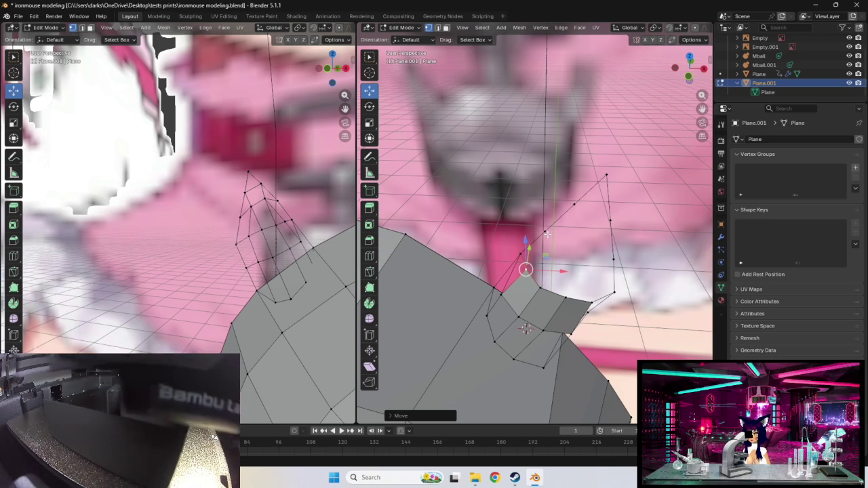
{"action": "left_click", "coordinate": [545, 232]}
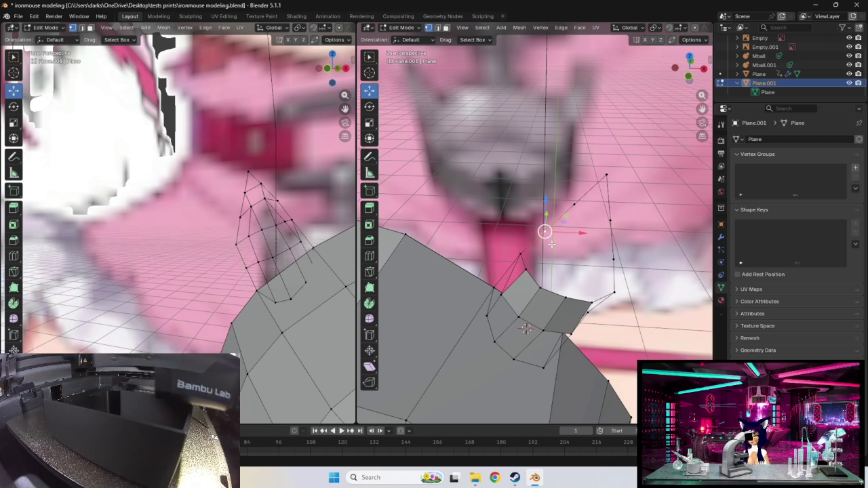
{"action": "key", "text": "g"}
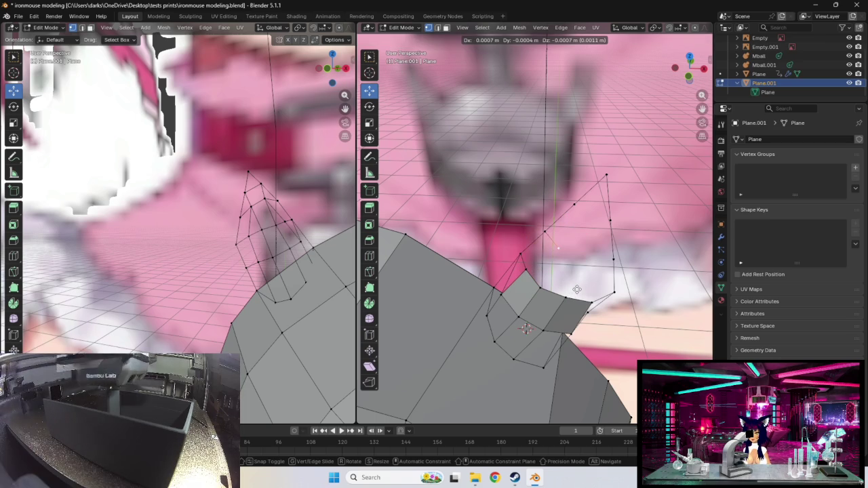
- Extrude a new vertex above the flap and fill a face between four ear-base vertices
{"action": "left_click", "coordinate": [576, 289]}
{"action": "left_click_drag", "start_coordinate": [554, 255], "coordinate": [553, 253]}
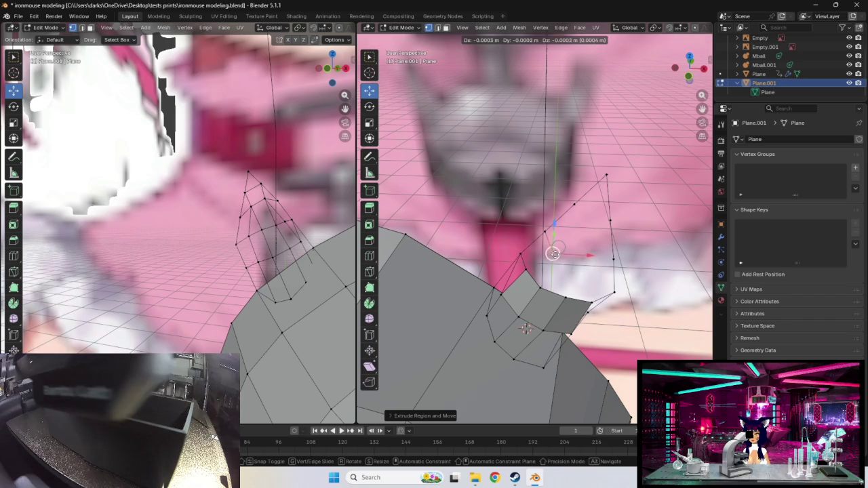
{"action": "left_click", "coordinate": [526, 270]}
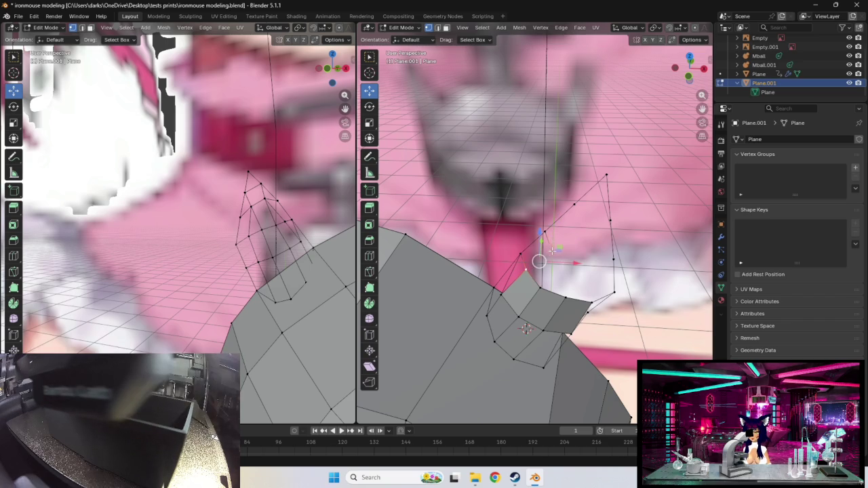
{"action": "left_click", "coordinate": [549, 292], "text": "shift"}
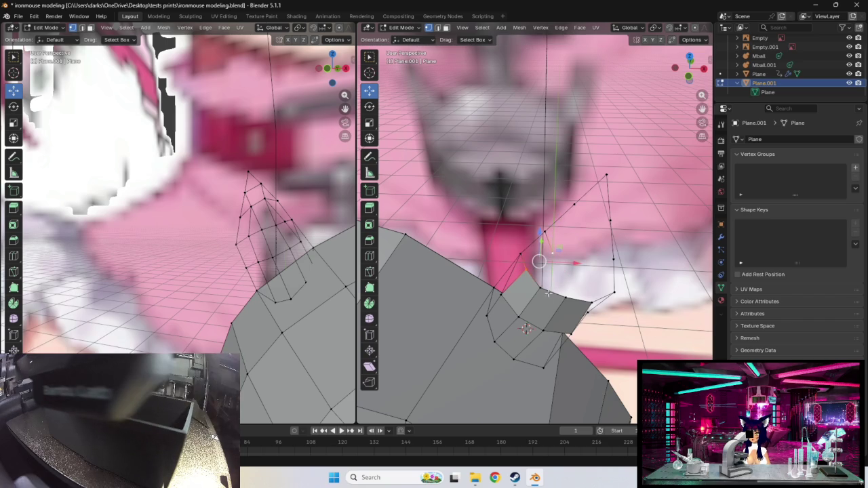
{"action": "left_click", "coordinate": [542, 290], "text": "shift"}
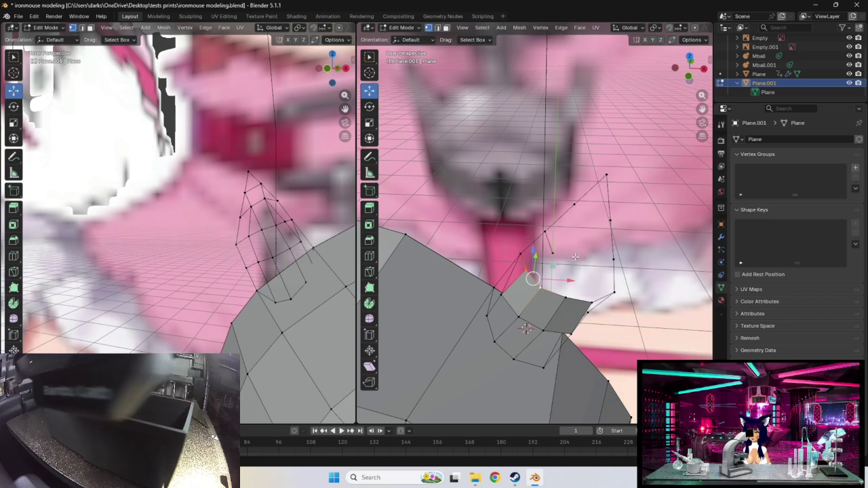
{"action": "left_click", "coordinate": [551, 254], "text": "shift"}
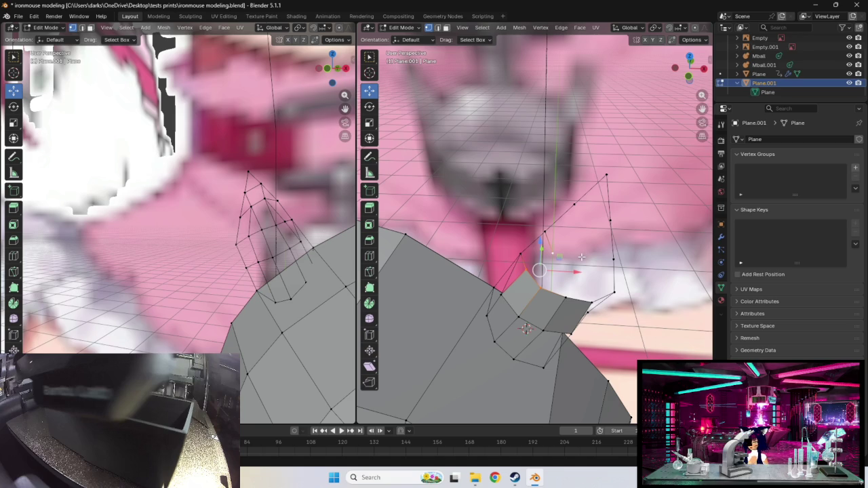
{"action": "key", "text": "f"}
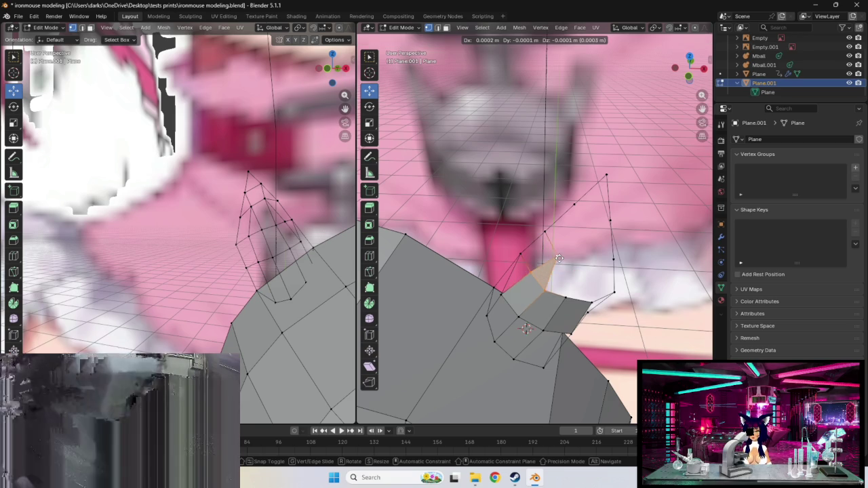
{"action": "key", "text": "g"}
{"action": "left_click", "coordinate": [561, 257]}
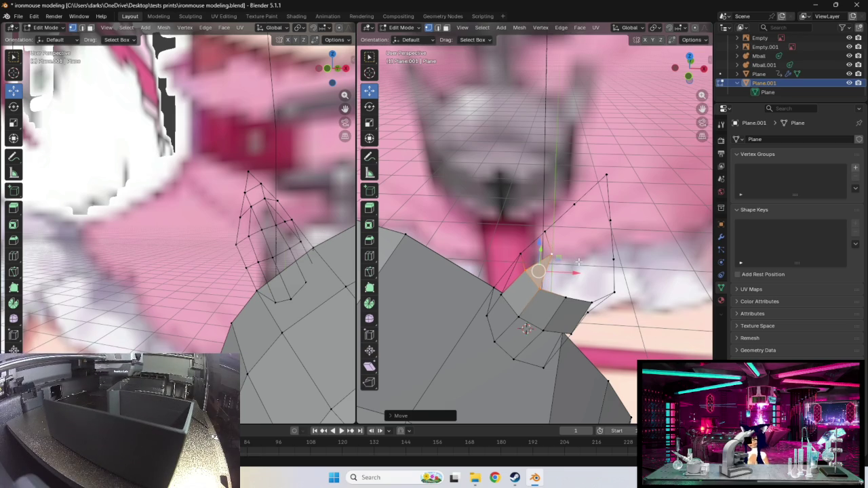
- Adjust a flap-edge vertex and pull out a new outer vertex from the edge
{"action": "left_click", "coordinate": [556, 256]}
{"action": "key", "text": "g"}
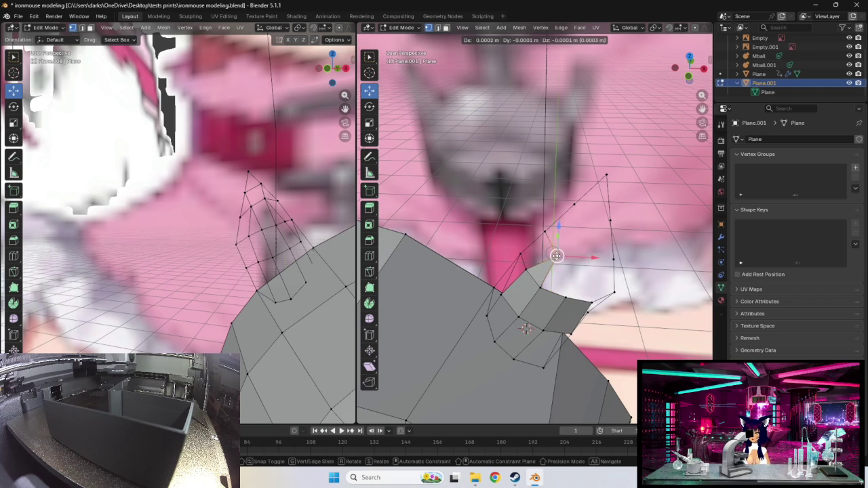
{"action": "left_click", "coordinate": [556, 256]}
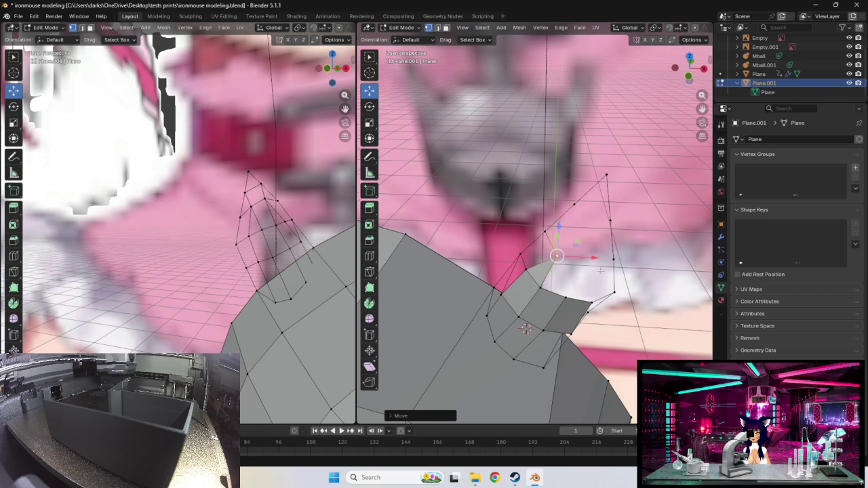
{"action": "key", "text": "g"}
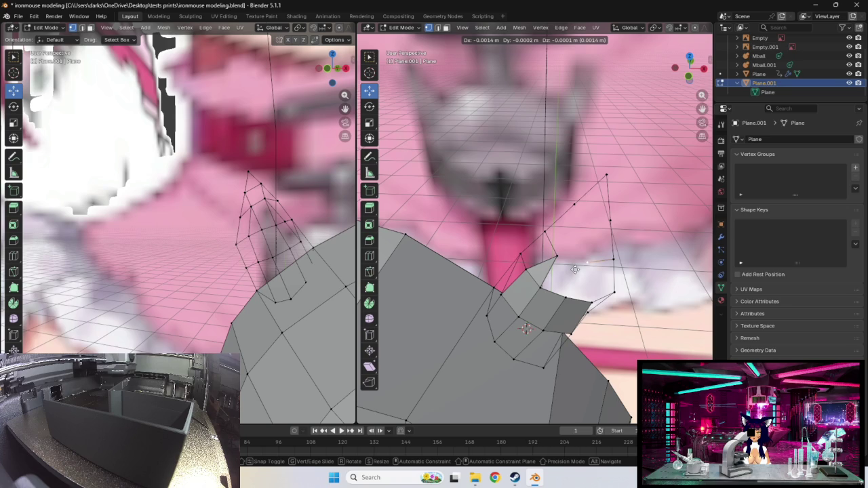
{"action": "left_click", "coordinate": [575, 271]}
{"action": "left_click", "coordinate": [564, 299]}
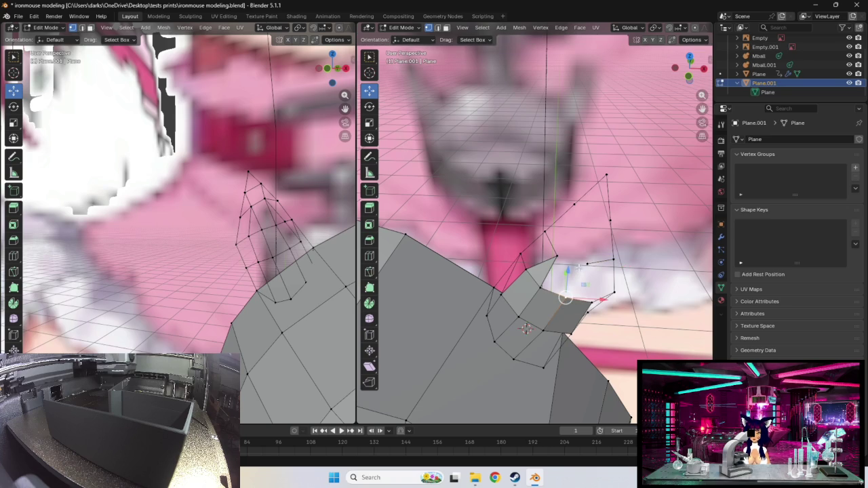
{"action": "left_click", "coordinate": [587, 264], "text": "shift"}
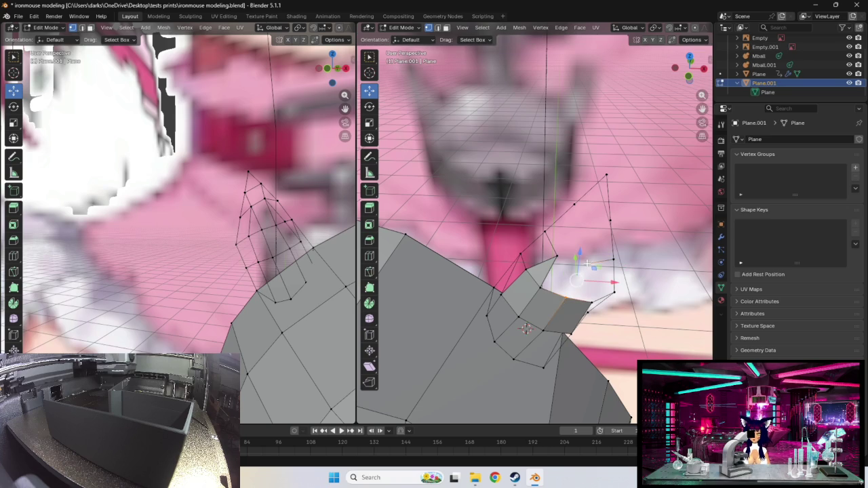
- Raise the inner ear vertex to sharpen the ear and select its triangle and quad faces
{"action": "left_click", "coordinate": [592, 302]}
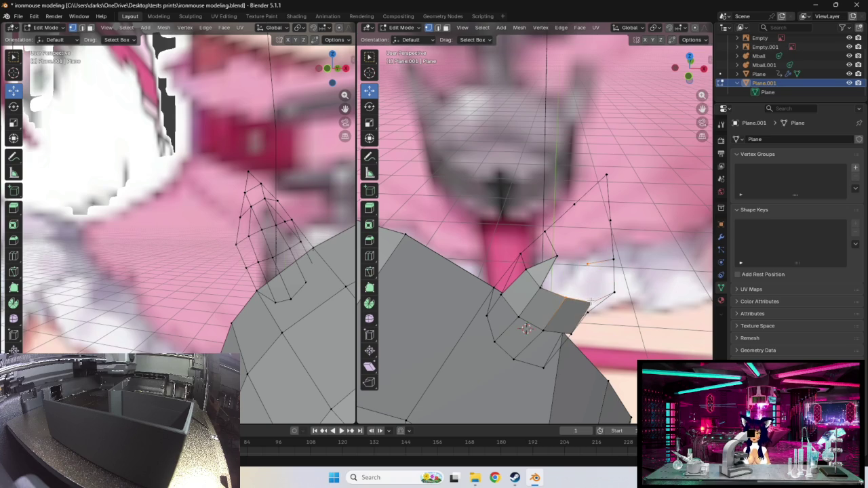
{"action": "left_click", "coordinate": [591, 289], "text": "shift"}
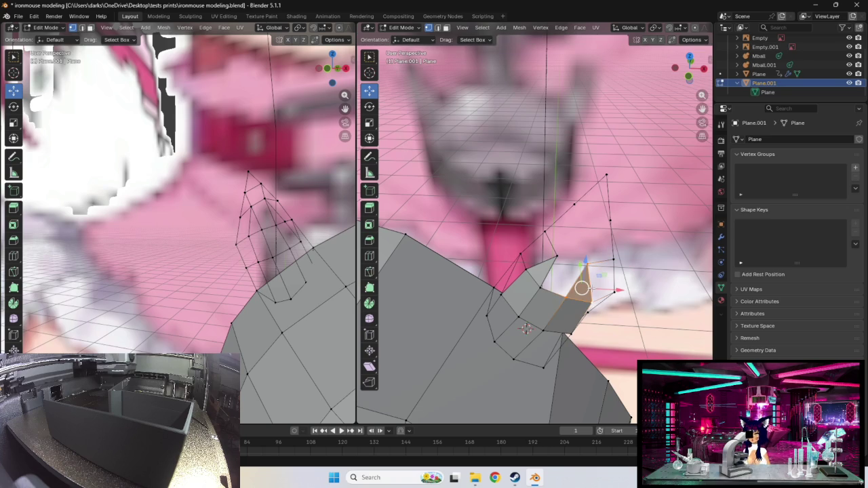
{"action": "left_click", "coordinate": [558, 257]}
{"action": "left_click", "coordinate": [587, 265], "text": "shift"}
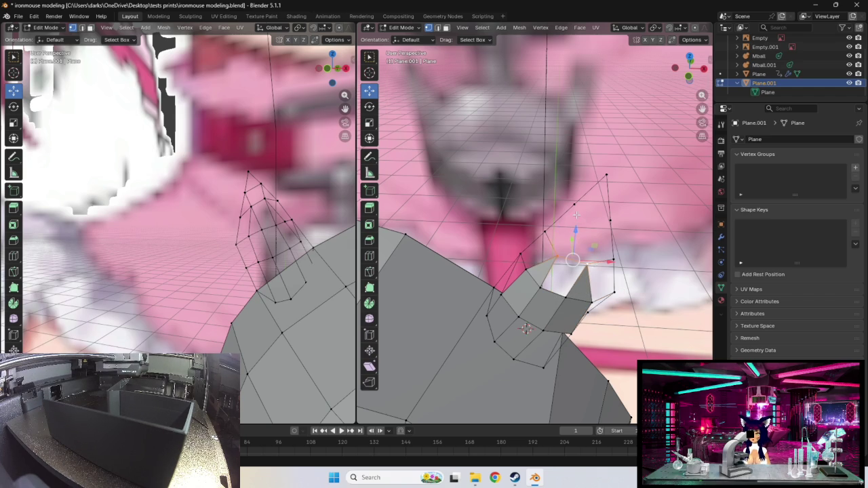
{"action": "left_click", "coordinate": [564, 246]}
{"action": "key", "text": "g"}
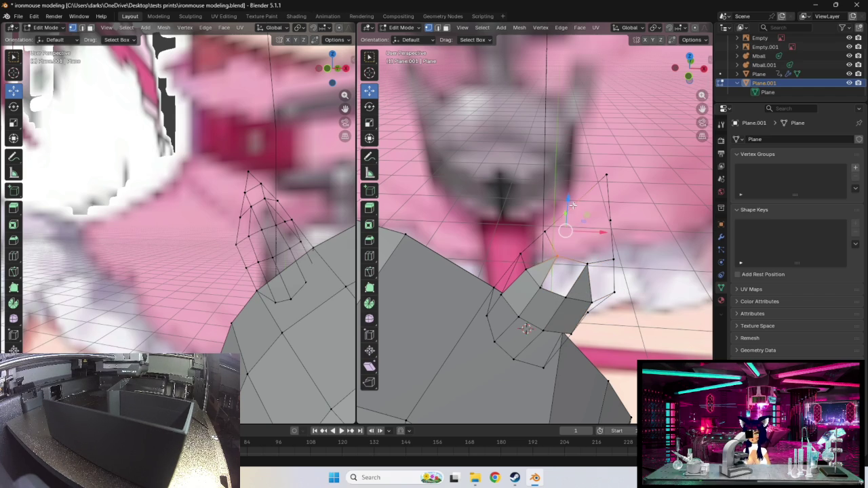
{"action": "left_click", "coordinate": [602, 252]}
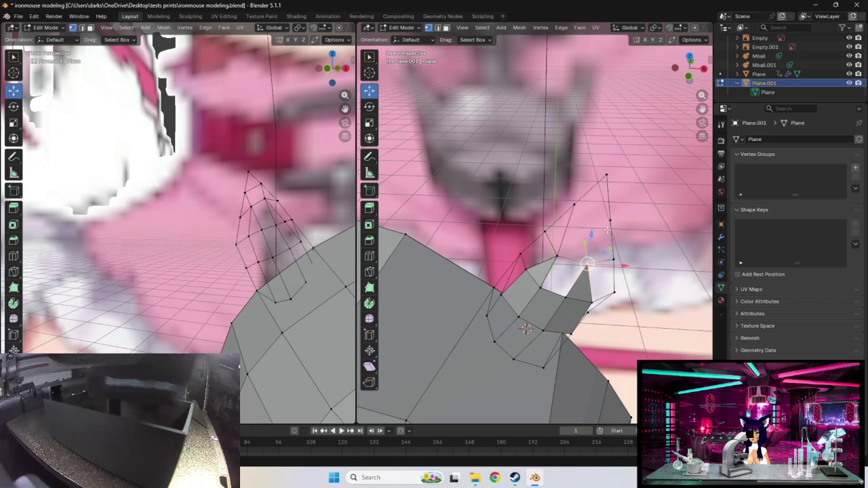
{"action": "left_click", "coordinate": [600, 243]}
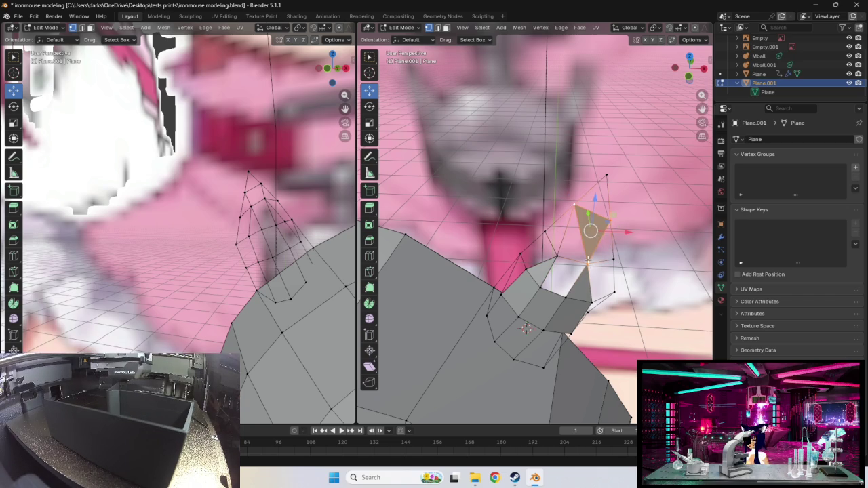
{"action": "left_click", "coordinate": [557, 257], "text": "shift"}
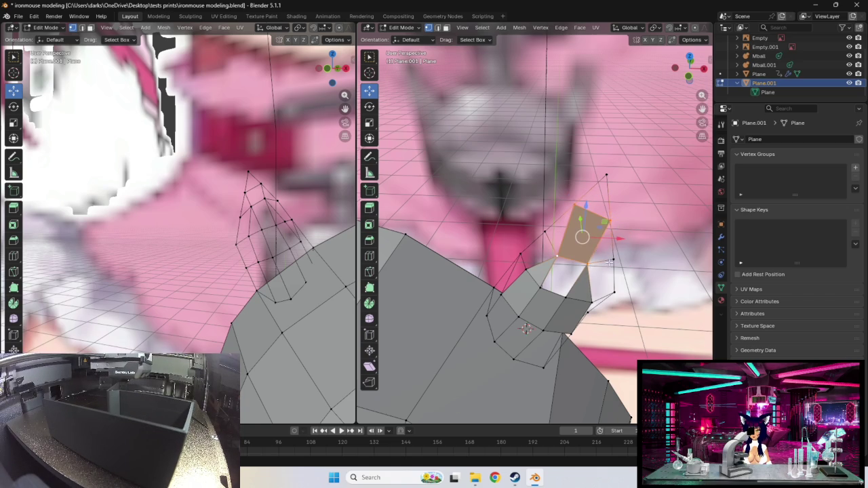
- Move a corner vertex and nudge a base vertex down and left toward the head
{"action": "middle_click_drag", "start_coordinate": [608, 264], "coordinate": [557, 251]}
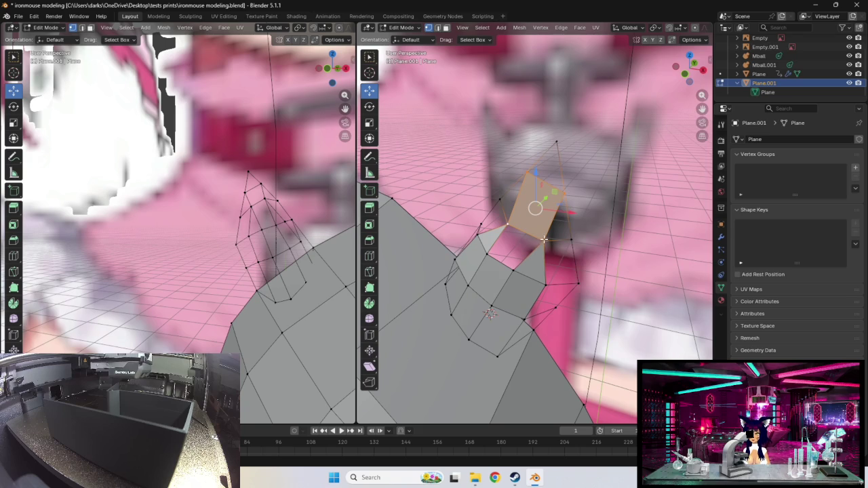
{"action": "left_click", "coordinate": [541, 238]}
{"action": "key", "text": "g"}
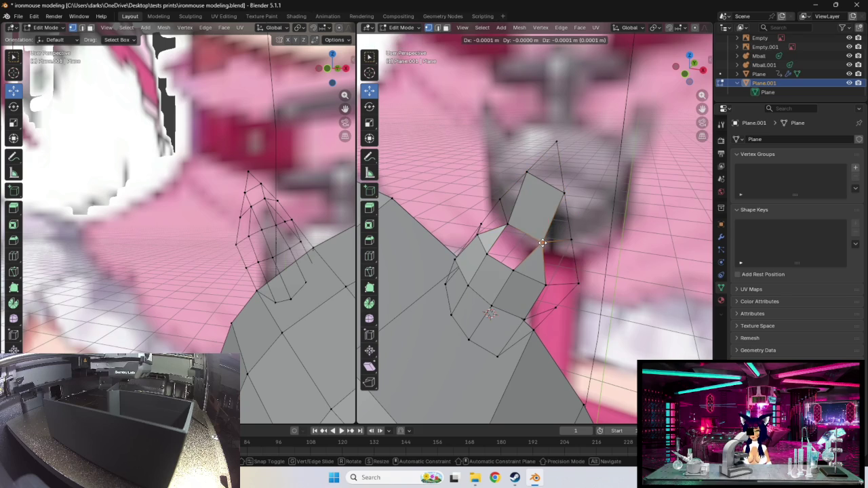
{"action": "left_click", "coordinate": [542, 242]}
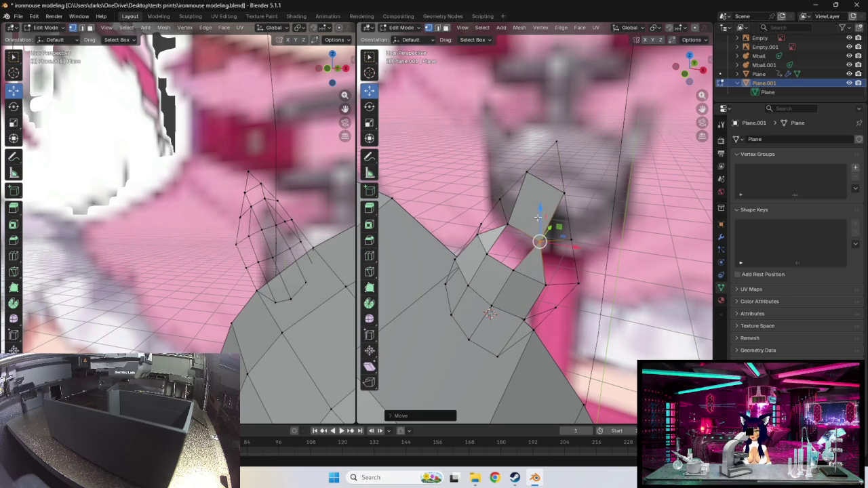
{"action": "middle_click_drag", "start_coordinate": [538, 221], "coordinate": [526, 251]}
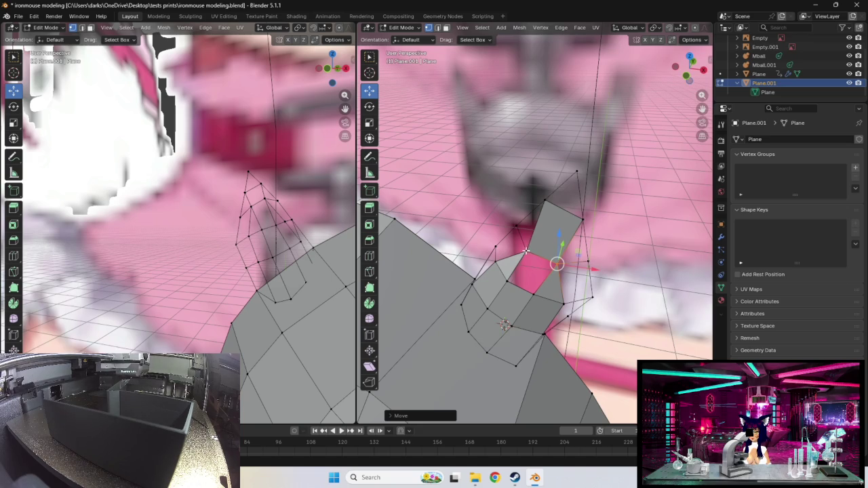
{"action": "left_click", "coordinate": [526, 249]}
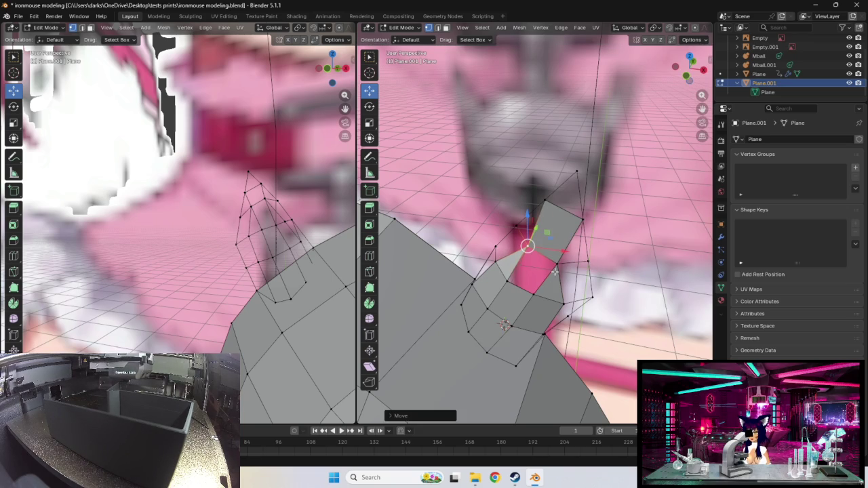
{"action": "left_click_drag", "start_coordinate": [527, 245], "coordinate": [519, 251]}
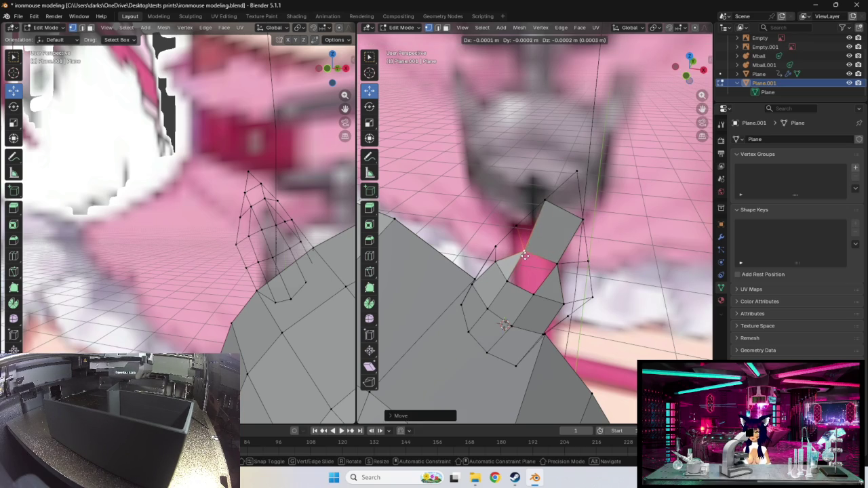
- Reposition two more base vertices, pulling one down to reshape the lower face
{"action": "middle_click_drag", "start_coordinate": [553, 260], "coordinate": [421, 223]}
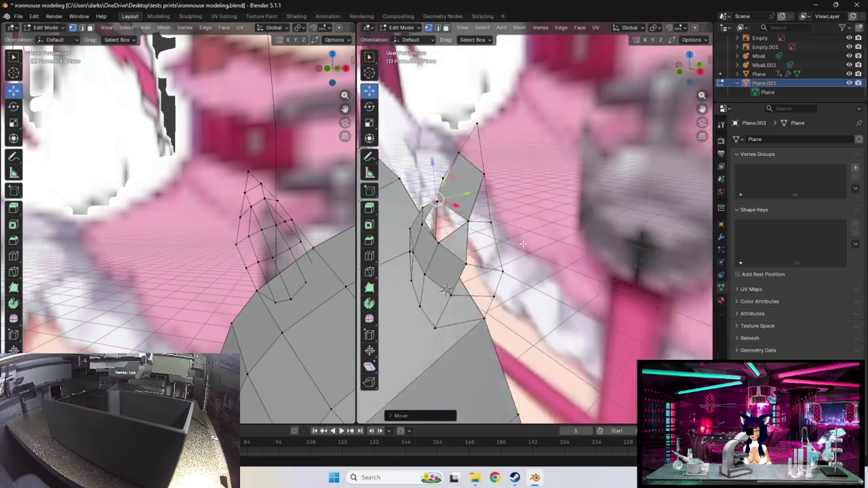
{"action": "left_click_drag", "start_coordinate": [410, 176], "coordinate": [406, 188]}
{"action": "middle_click_drag", "start_coordinate": [406, 188], "coordinate": [536, 263]}
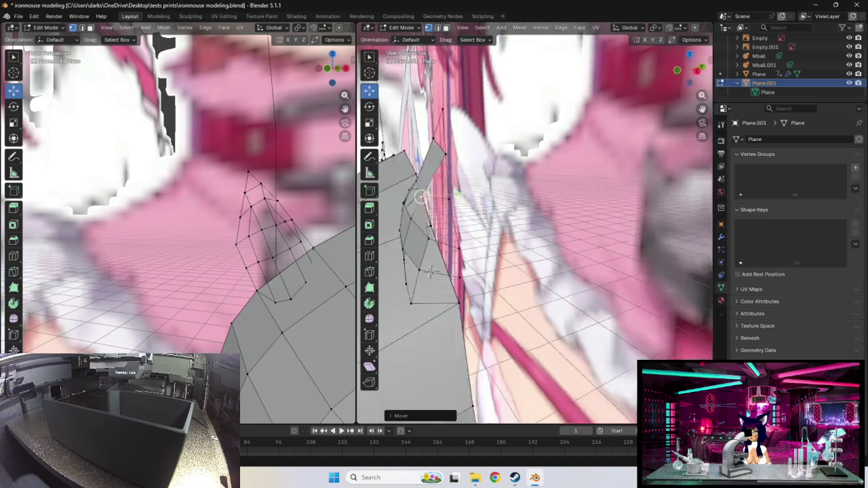
{"action": "left_click_drag", "start_coordinate": [533, 274], "coordinate": [547, 277]}
{"action": "left_click_drag", "start_coordinate": [556, 312], "coordinate": [576, 304]}
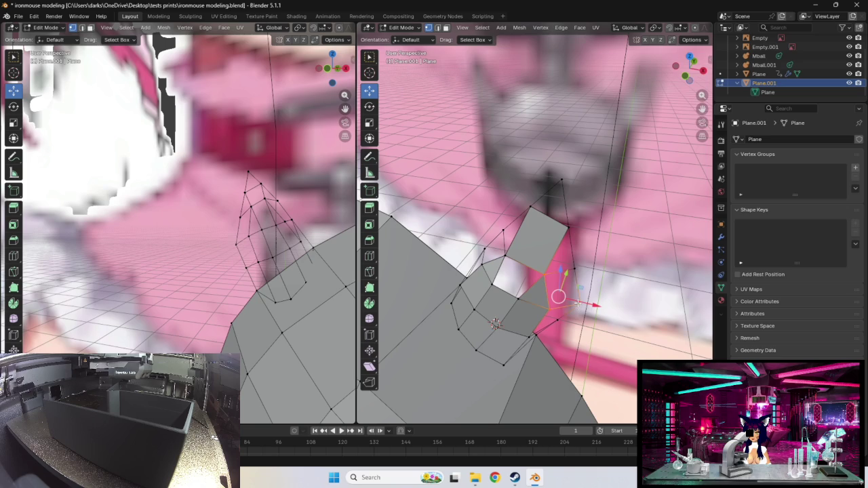
{"action": "middle_click_drag", "start_coordinate": [574, 265], "coordinate": [590, 227]}
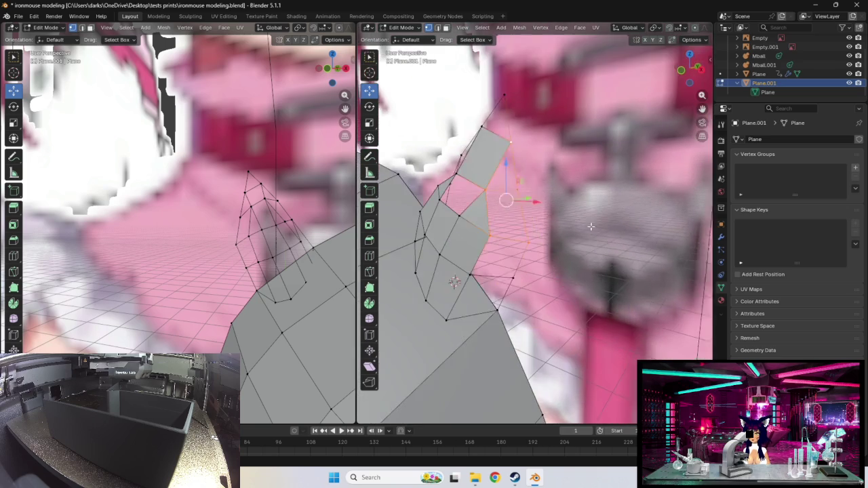
- Select the lower ear vertices and faces
{"action": "left_click", "coordinate": [445, 315], "text": "shift"}
{"action": "left_click", "coordinate": [497, 308], "text": "shift"}
{"action": "left_click", "coordinate": [468, 270], "text": "shift"}
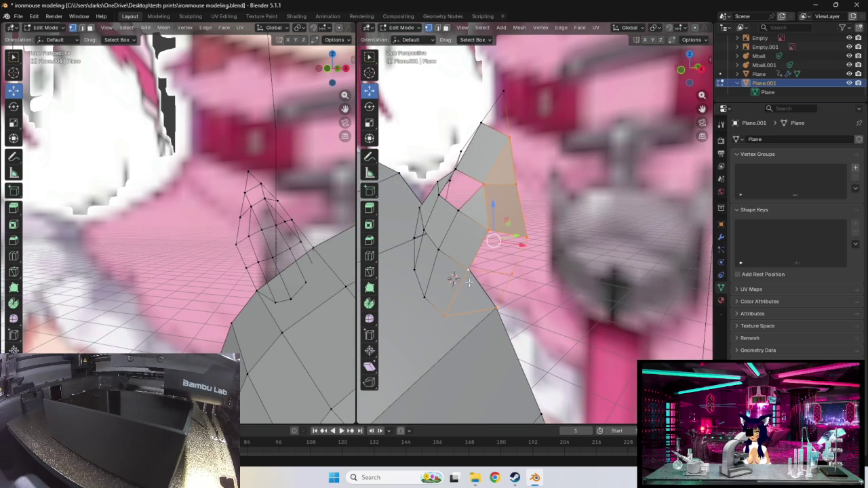
{"action": "middle_click_drag", "start_coordinate": [460, 267], "coordinate": [454, 276]}
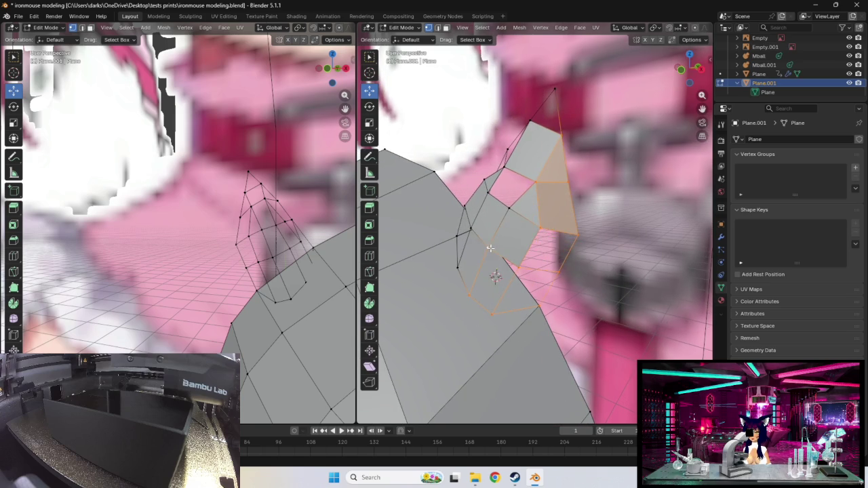
{"action": "left_click", "coordinate": [471, 230], "text": "shift"}
{"action": "left_click", "coordinate": [502, 261], "text": "shift"}
{"action": "mouse_move", "coordinate": [501, 260]}
{"action": "middle_mouse_down"}
{"action": "mouse_move", "coordinate": [500, 269]}
{"action": "mouse_move", "coordinate": [514, 216]}
{"action": "middle_mouse_up"}
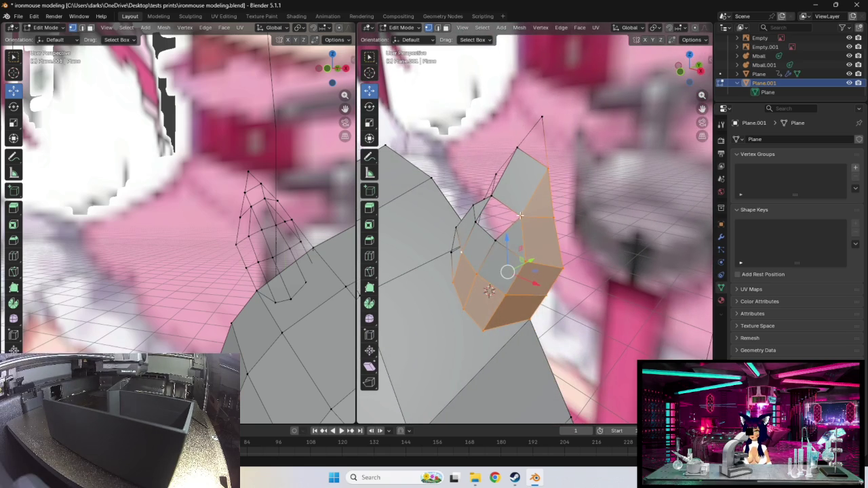
- Try moving the selected faces, undo it, and reposition one ear tube vertex instead
{"action": "key", "text": "g"}
{"action": "left_click", "coordinate": [539, 227]}
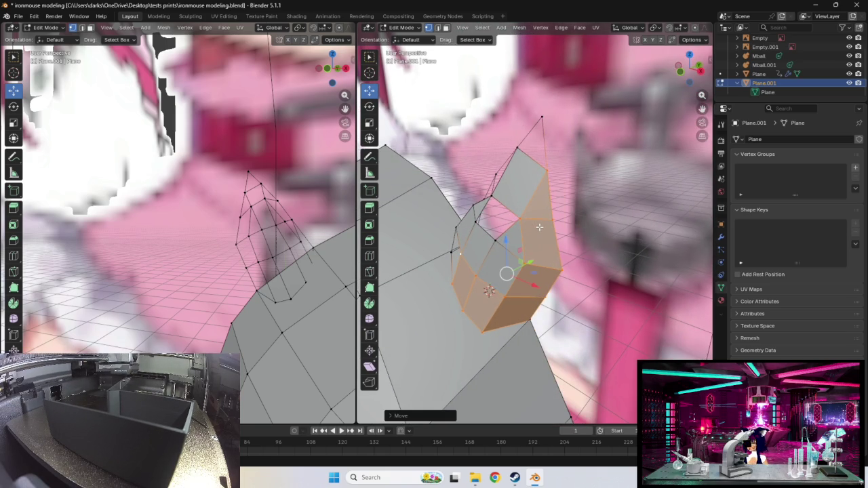
{"action": "key", "text": "ctrl+z"}
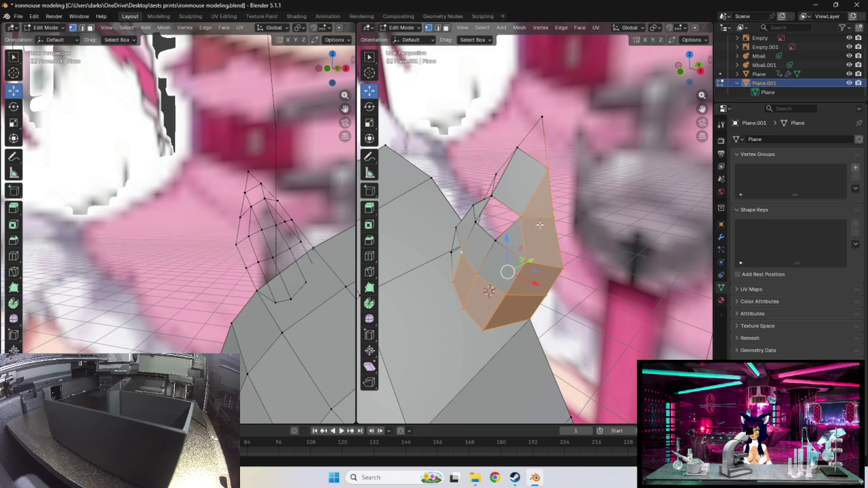
{"action": "left_click", "coordinate": [519, 218]}
{"action": "key", "text": "g"}
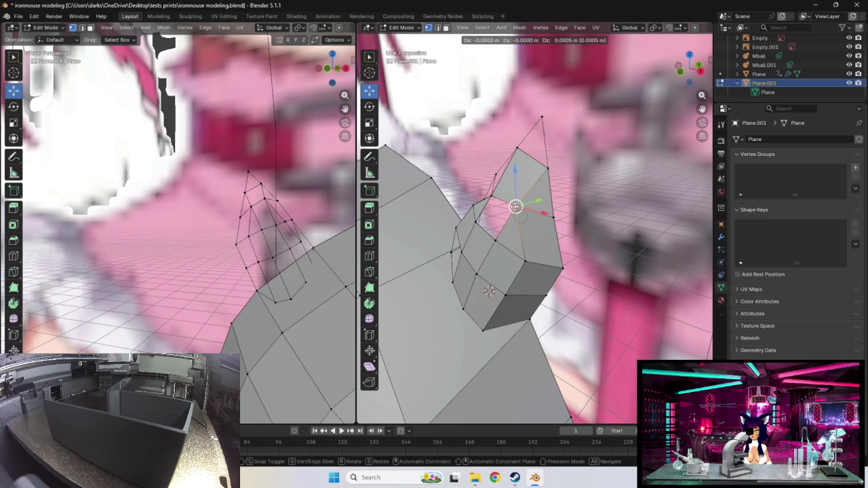
{"action": "left_click", "coordinate": [515, 214]}
- Move another rim vertex and select the edge loop around the ear's opening
{"action": "mouse_move", "coordinate": [516, 214]}
{"action": "middle_mouse_down"}
{"action": "mouse_move", "coordinate": [562, 227]}
{"action": "mouse_move", "coordinate": [504, 280]}
{"action": "middle_mouse_up"}
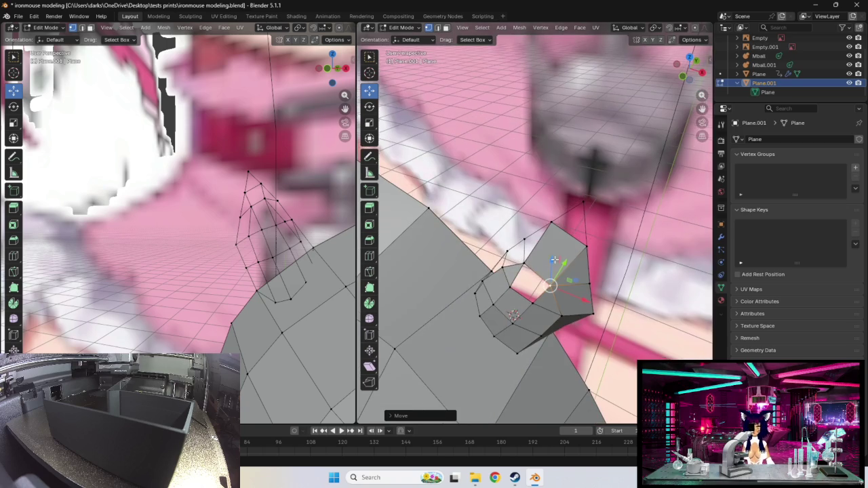
{"action": "left_click", "coordinate": [526, 266]}
{"action": "key", "text": "g"}
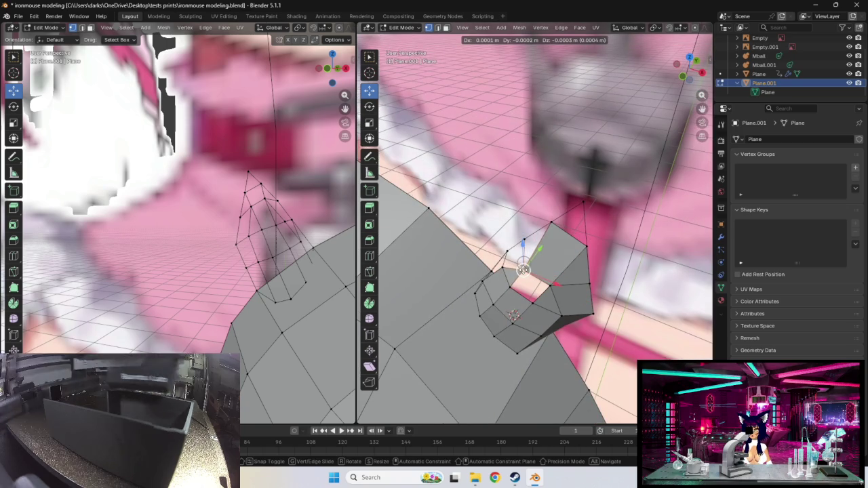
{"action": "left_click", "coordinate": [553, 274]}
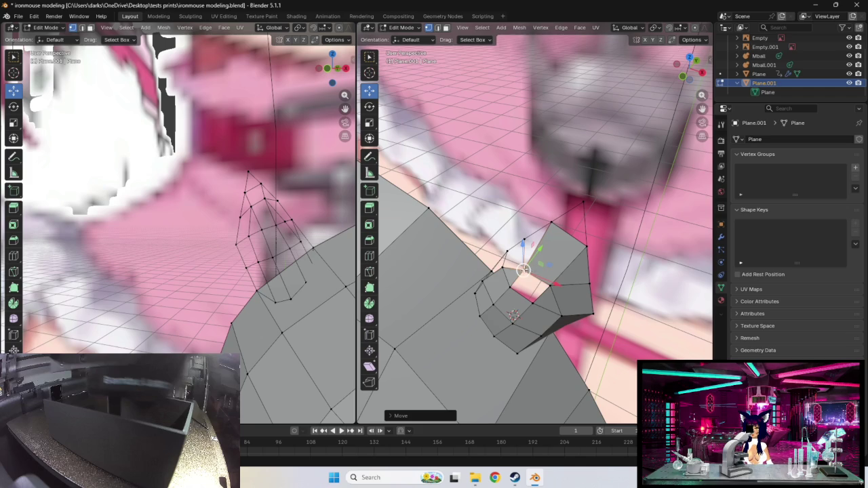
{"action": "left_click", "coordinate": [547, 290], "text": "alt"}
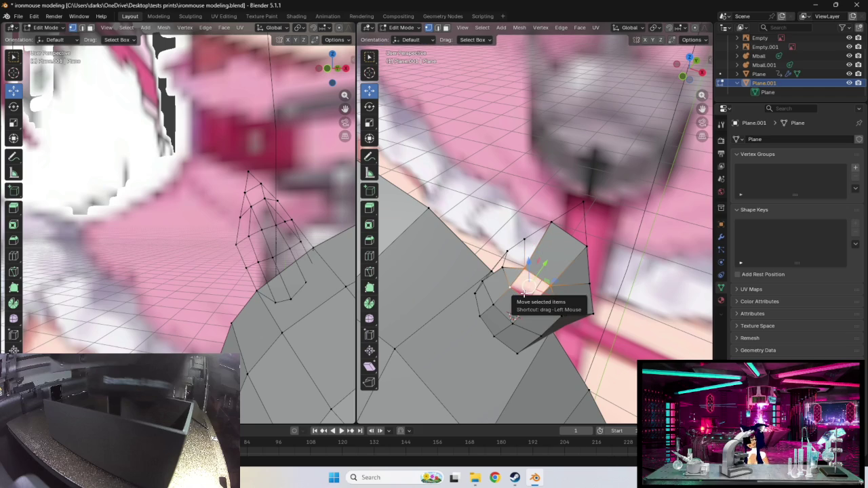
{"action": "middle_click_drag", "start_coordinate": [527, 287], "coordinate": [554, 298]}
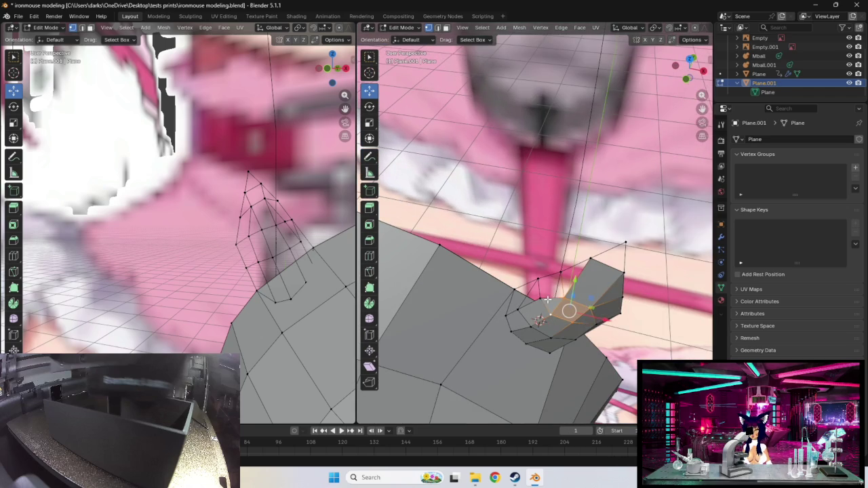
- Fill the ear's opening with a face and adjust an upper edge of the ear
{"action": "key", "text": "f"}
{"action": "left_click", "coordinate": [583, 280]}
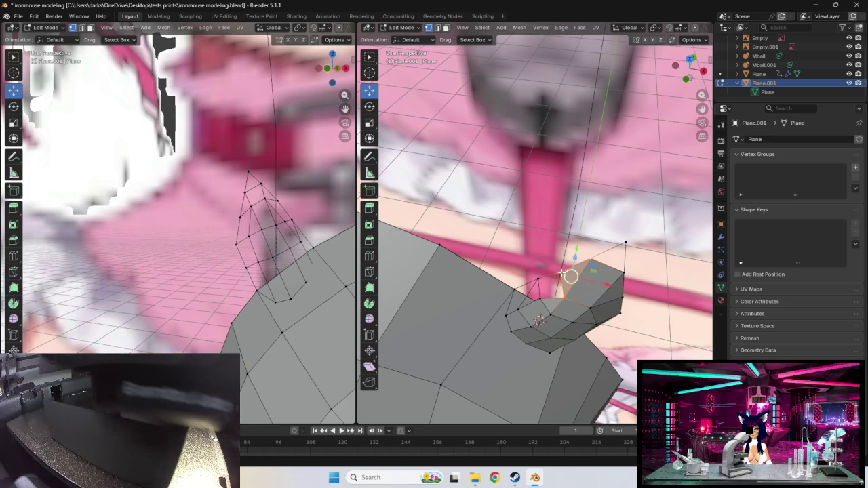
{"action": "key", "text": "g"}
{"action": "left_click", "coordinate": [558, 268]}
{"action": "mouse_move", "coordinate": [558, 268]}
{"action": "middle_mouse_down"}
{"action": "mouse_move", "coordinate": [556, 218]}
{"action": "mouse_move", "coordinate": [561, 232]}
{"action": "middle_mouse_up"}
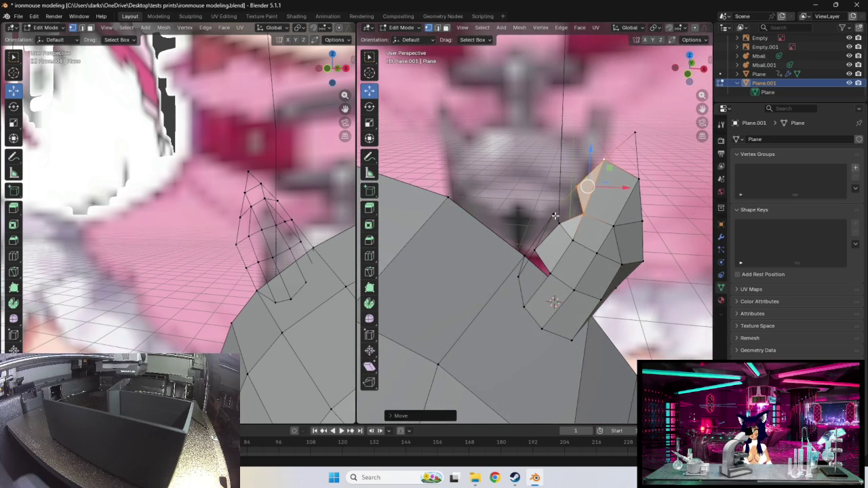
{"action": "left_click", "coordinate": [557, 219], "text": "shift"}
{"action": "mouse_move", "coordinate": [584, 251]}
{"action": "middle_mouse_down"}
{"action": "mouse_move", "coordinate": [566, 227]}
{"action": "mouse_move", "coordinate": [582, 235]}
{"action": "middle_mouse_up"}
{"action": "key", "text": "g"}
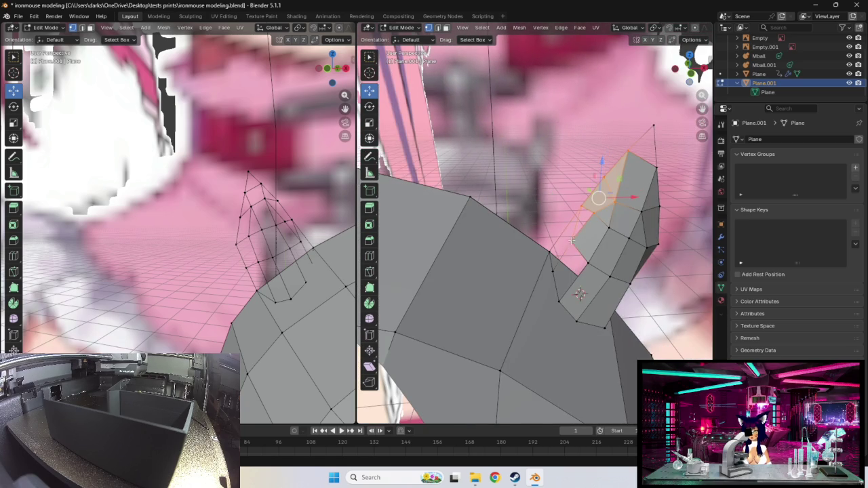
{"action": "right_click", "coordinate": [559, 299]}
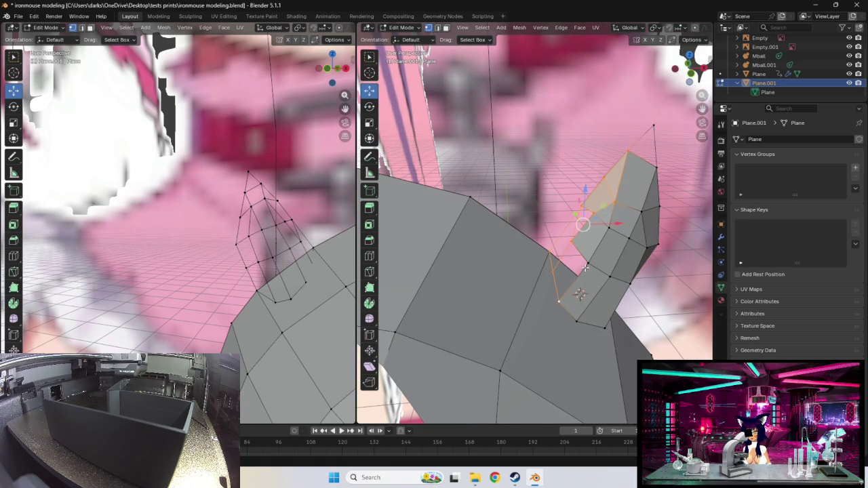
- Select the ear tube's top ring and raise it upward
{"action": "left_click", "coordinate": [580, 281], "text": "alt"}
{"action": "mouse_move", "coordinate": [579, 281]}
{"action": "middle_mouse_down"}
{"action": "mouse_move", "coordinate": [576, 289]}
{"action": "mouse_move", "coordinate": [615, 226]}
{"action": "middle_mouse_up"}
{"action": "left_click", "coordinate": [619, 210]}
{"action": "left_click", "coordinate": [592, 179], "text": "alt"}
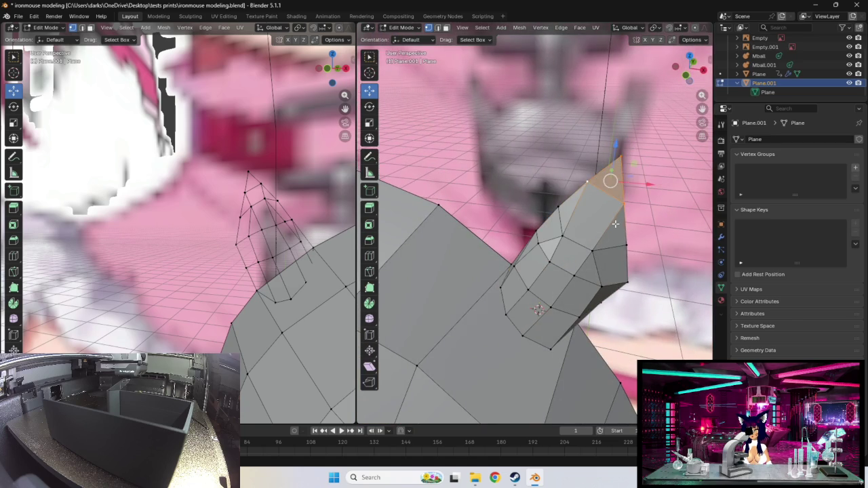
{"action": "middle_click_drag", "start_coordinate": [591, 179], "coordinate": [545, 212]}
{"action": "left_click_drag", "start_coordinate": [460, 141], "coordinate": [467, 117]}
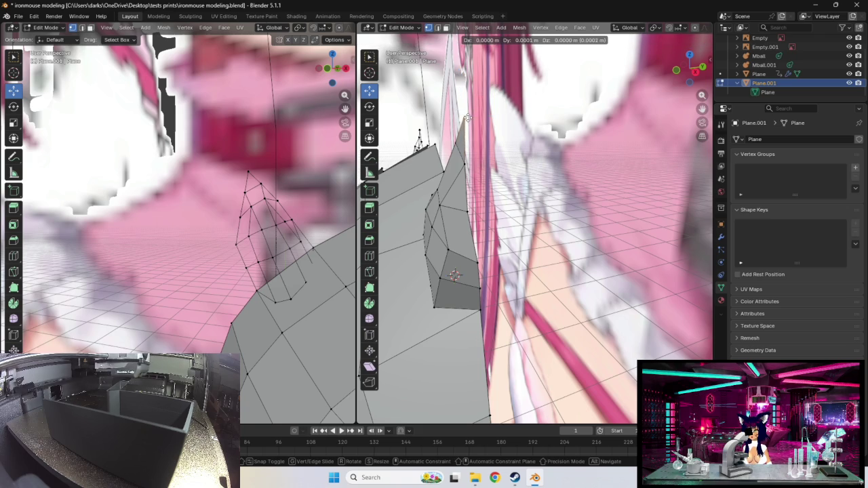
{"action": "mouse_move", "coordinate": [459, 170]}
{"action": "middle_mouse_down"}
{"action": "mouse_move", "coordinate": [515, 176]}
{"action": "mouse_move", "coordinate": [540, 246]}
{"action": "middle_mouse_up"}
- Reposition a vertex near the ear's tip
{"action": "key", "text": "g"}
{"action": "key", "text": "Escape"}
{"action": "key", "text": "g"}
{"action": "key", "text": "Escape"}
{"action": "left_click", "coordinate": [539, 229]}
{"action": "key", "text": "g"}
{"action": "left_click", "coordinate": [539, 229]}
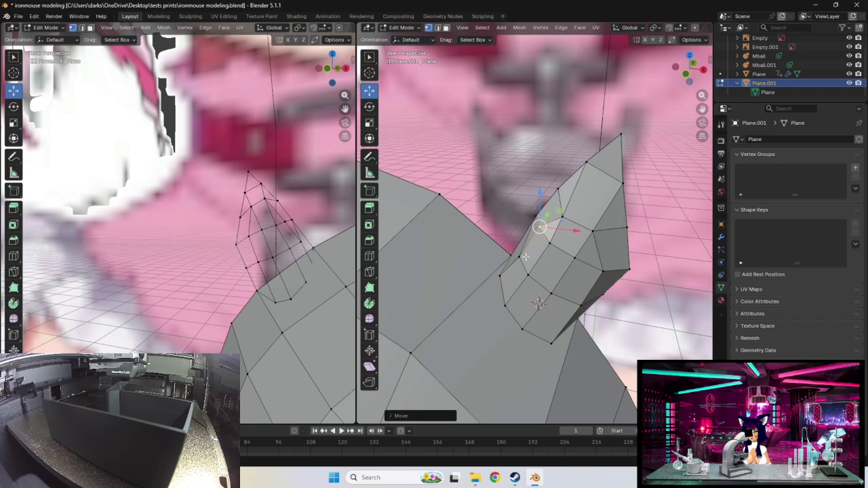
{"action": "key", "text": "g"}
- Nudge an upper-side ear vertex up and a lower one left, then zoom out to the head
{"action": "left_click", "coordinate": [561, 282]}
{"action": "middle_click_drag", "start_coordinate": [561, 282], "coordinate": [570, 221]}
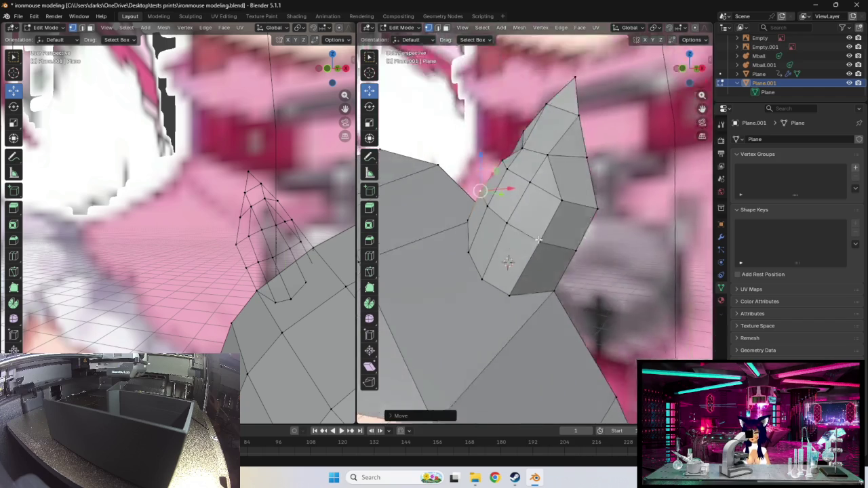
{"action": "left_click", "coordinate": [561, 209]}
{"action": "key", "text": "g"}
{"action": "left_click", "coordinate": [560, 203]}
{"action": "left_click", "coordinate": [541, 242]}
{"action": "key", "text": "g"}
{"action": "left_click", "coordinate": [516, 280]}
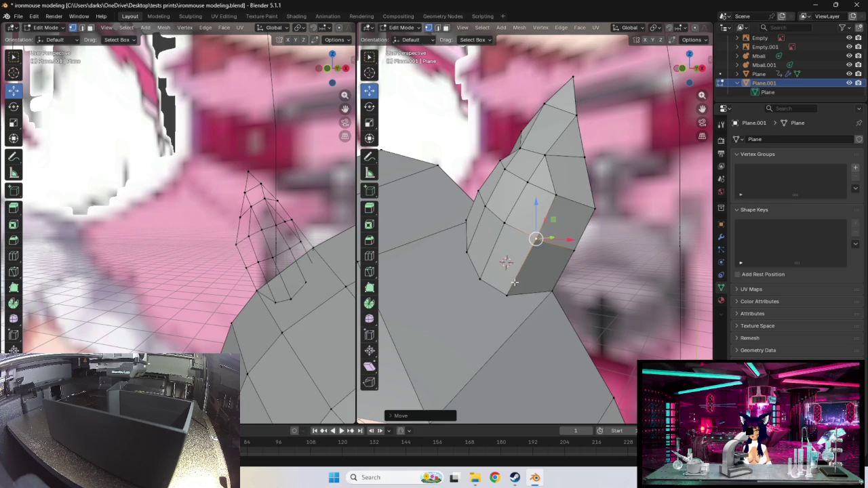
{"action": "scroll", "coordinate": [506, 295], "scroll_direction": "down", "scroll_amount": 4}
{"action": "mouse_move", "coordinate": [508, 292]}
{"action": "middle_mouse_down"}
{"action": "mouse_move", "coordinate": [546, 274]}
{"action": "mouse_move", "coordinate": [568, 275]}
{"action": "middle_mouse_up"}
{"action": "scroll", "coordinate": [546, 274], "scroll_direction": "down", "scroll_amount": 3}
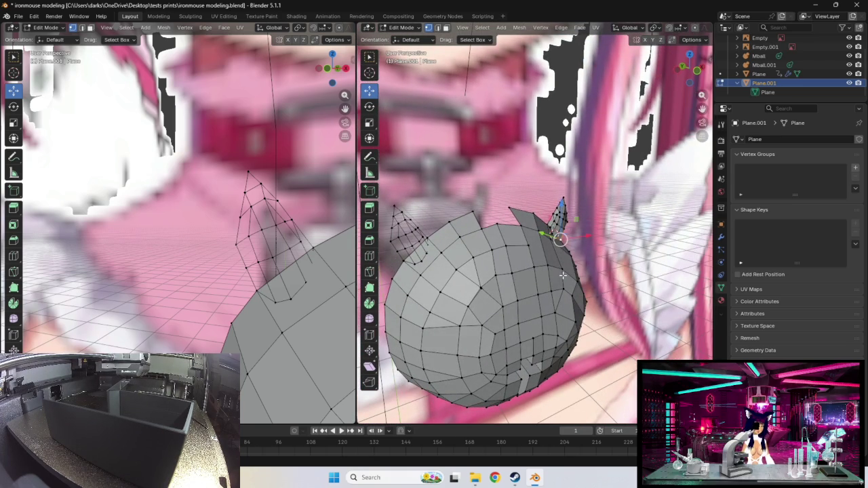
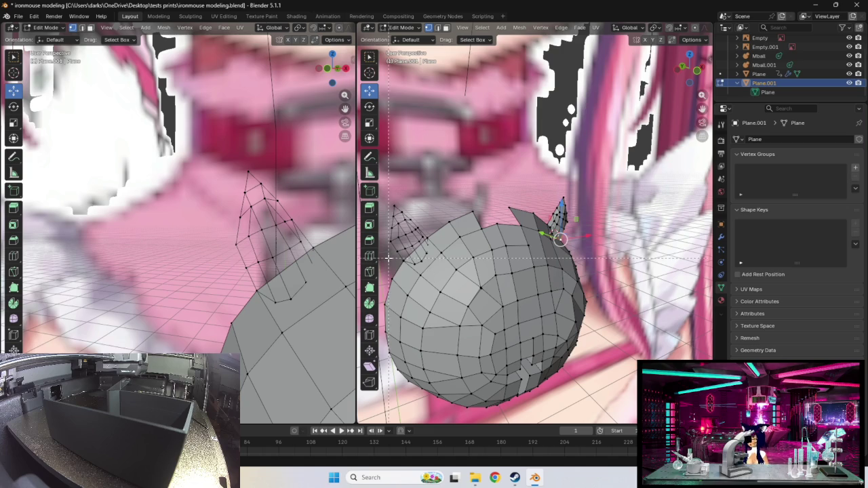
- Fill the horn wireframe beside the head with solid faces
{"action": "left_click_drag", "start_coordinate": [390, 264], "coordinate": [428, 190]}
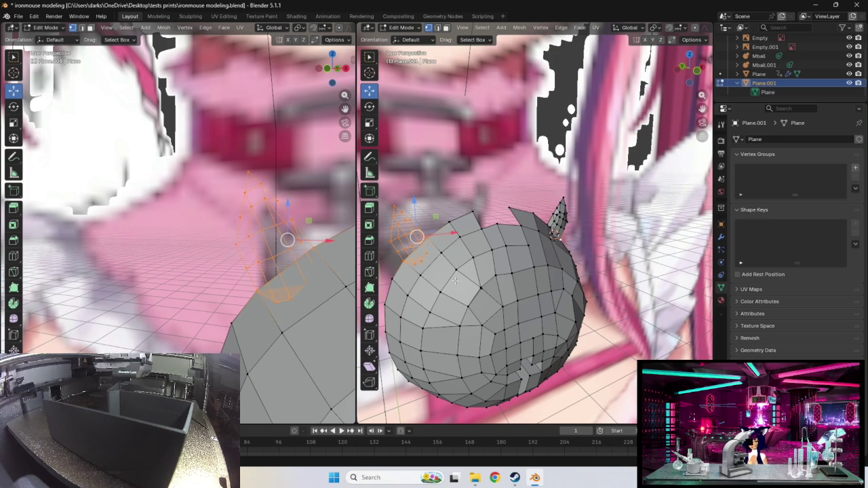
{"action": "key", "text": "f"}
{"action": "middle_click_drag", "start_coordinate": [468, 280], "coordinate": [535, 293]}
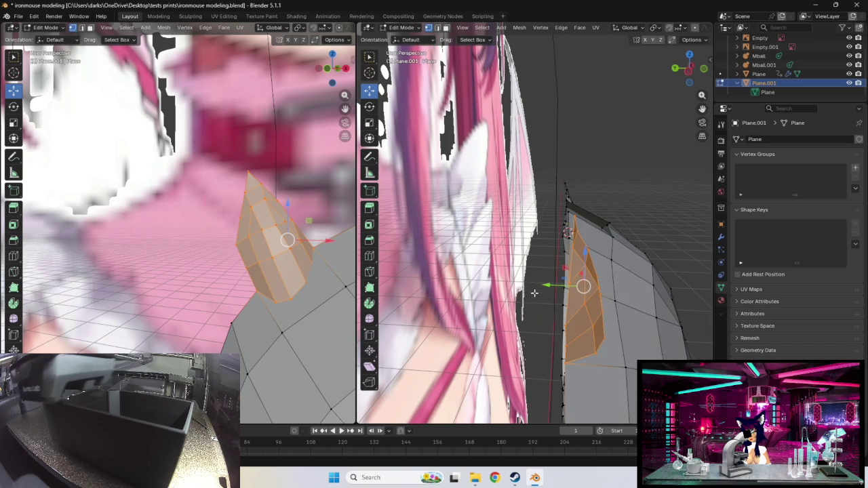
- Move a horn vertex upward to sharpen the horn's tip
{"action": "left_click", "coordinate": [574, 215]}
{"action": "left_click_drag", "start_coordinate": [574, 214], "coordinate": [568, 217]}
{"action": "left_click", "coordinate": [568, 217]}
{"action": "mouse_move", "coordinate": [568, 217]}
{"action": "middle_mouse_down"}
{"action": "mouse_move", "coordinate": [607, 196]}
{"action": "mouse_move", "coordinate": [612, 220]}
{"action": "mouse_move", "coordinate": [583, 204]}
{"action": "mouse_move", "coordinate": [572, 224]}
{"action": "mouse_move", "coordinate": [486, 242]}
{"action": "middle_mouse_up"}
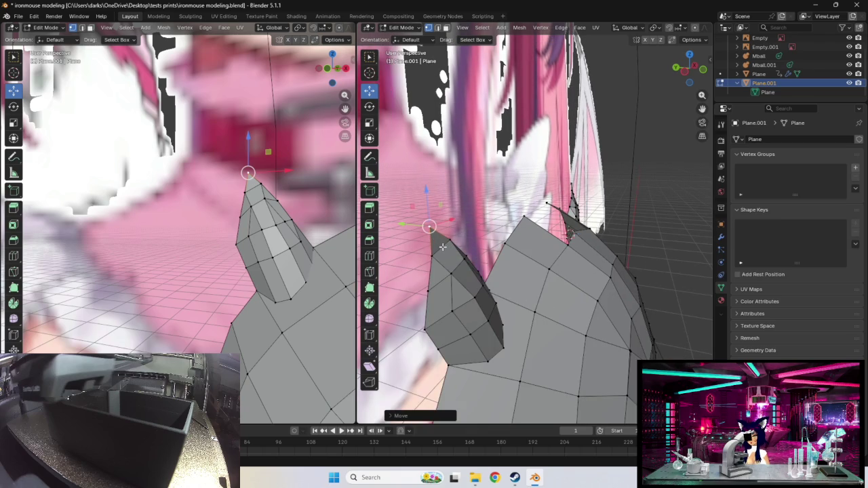
- Add a new edge loop along the horn
{"action": "left_click", "coordinate": [442, 247]}
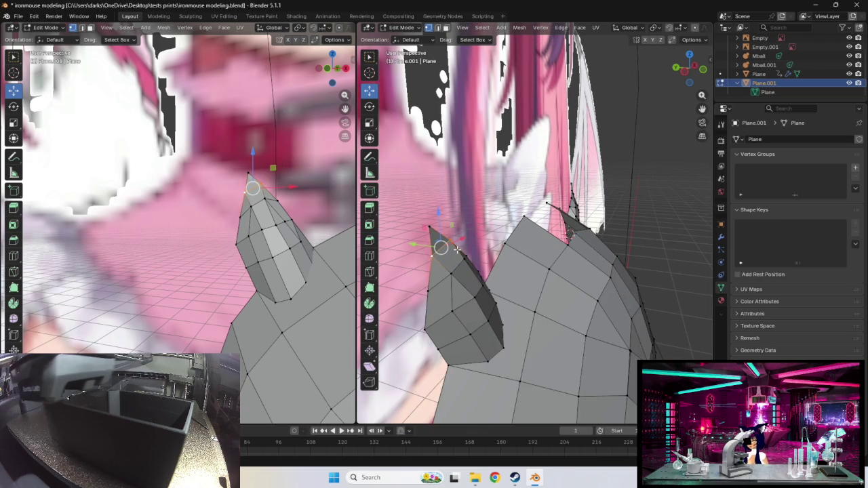
{"action": "left_click", "coordinate": [457, 249], "text": "alt"}
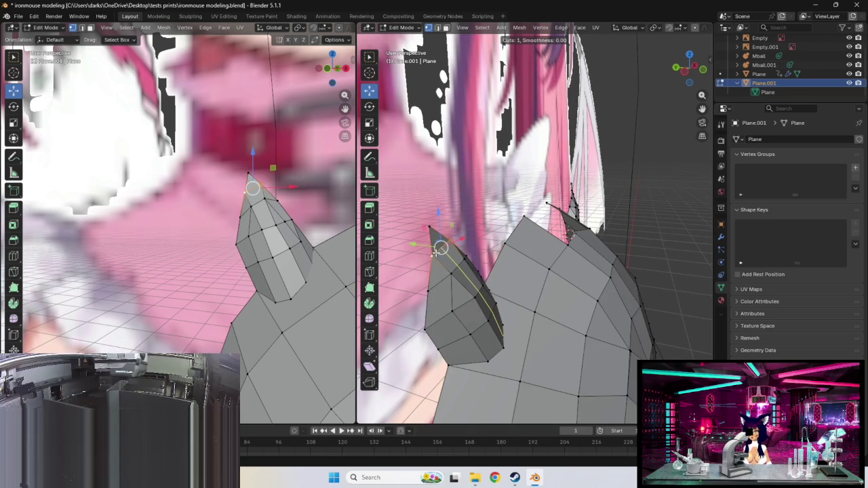
{"action": "key", "text": "g"}
{"action": "key", "text": "g"}
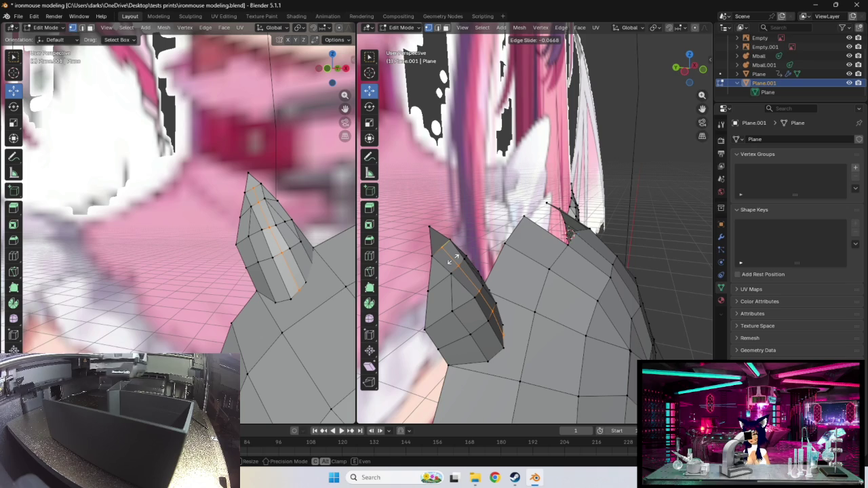
{"action": "left_click", "coordinate": [456, 257]}
- Reposition the horn's tip vertex
{"action": "left_click", "coordinate": [442, 248]}
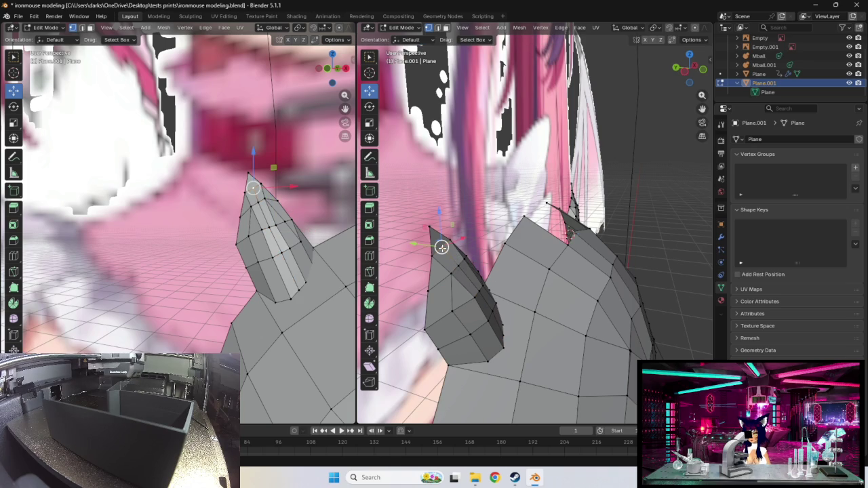
{"action": "key", "text": "g"}
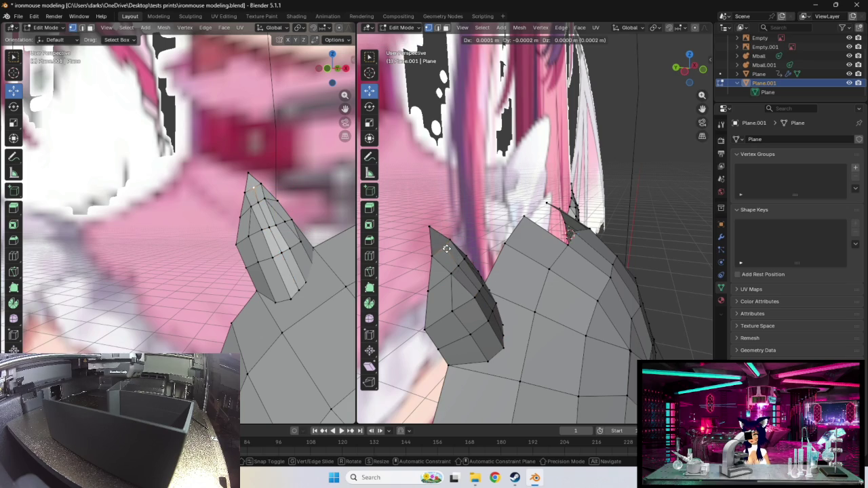
{"action": "left_click", "coordinate": [447, 248]}
{"action": "middle_click_drag", "start_coordinate": [447, 249], "coordinate": [486, 246]}
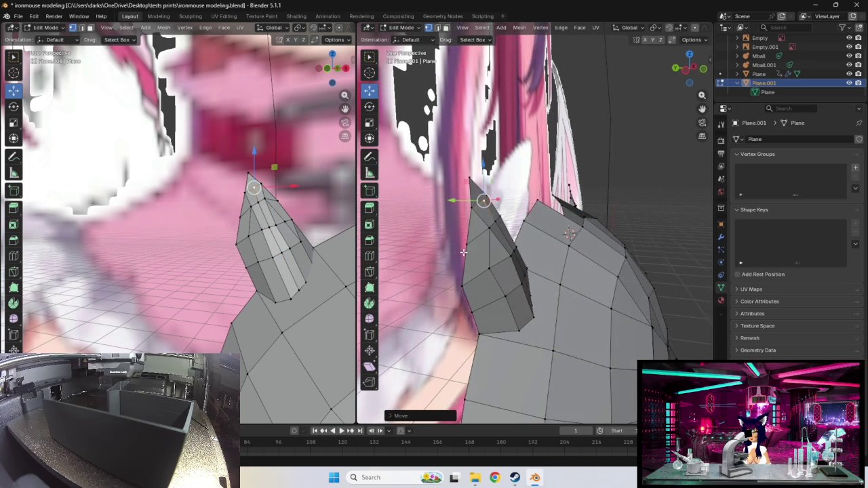
- Reshape the horn by moving its upper and lower edges
{"action": "left_click", "coordinate": [480, 219]}
{"action": "key", "text": "g"}
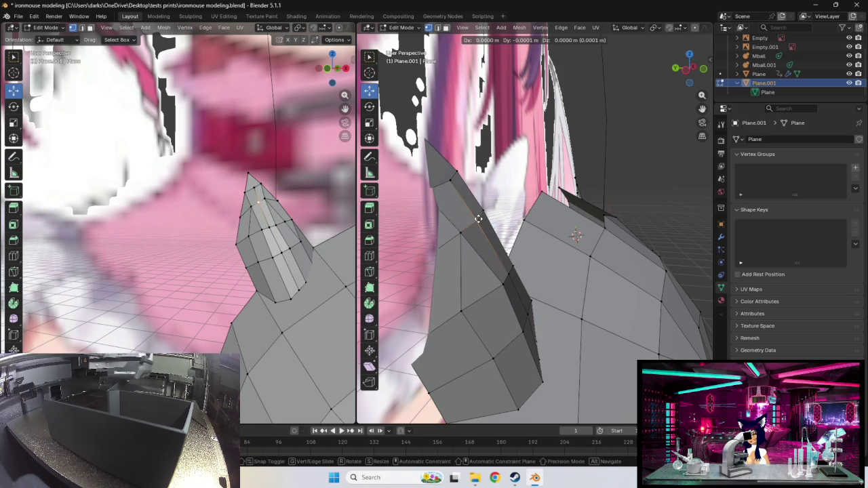
{"action": "left_click", "coordinate": [481, 219]}
{"action": "middle_click_drag", "start_coordinate": [514, 269], "coordinate": [513, 260]}
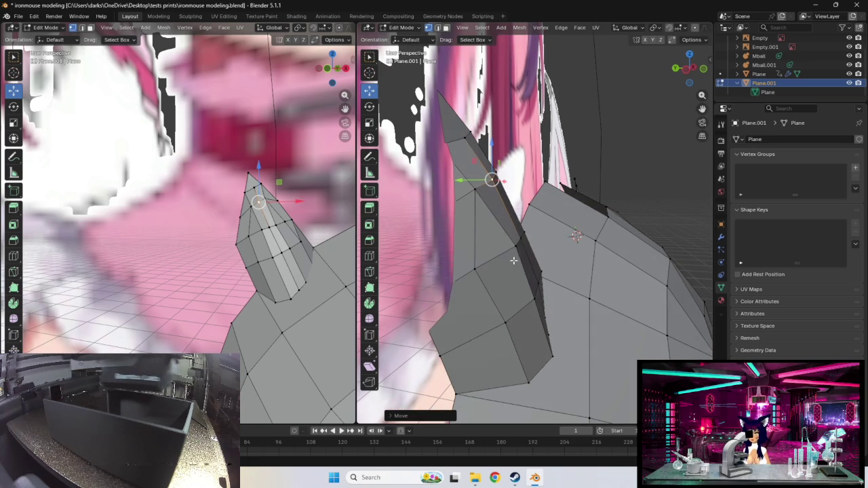
{"action": "left_click", "coordinate": [521, 240]}
{"action": "key", "text": "g"}
{"action": "left_click", "coordinate": [526, 246]}
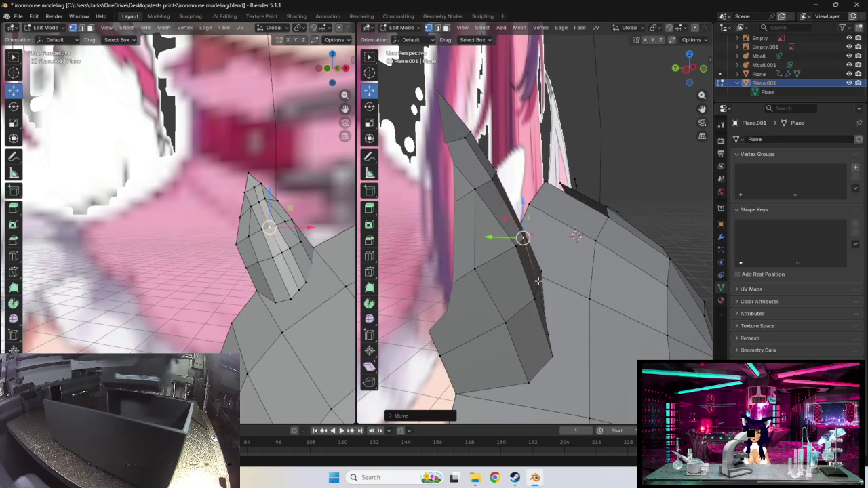
{"action": "left_click", "coordinate": [536, 280]}
{"action": "key", "text": "g"}
{"action": "left_click", "coordinate": [536, 279]}
{"action": "middle_click_drag", "start_coordinate": [536, 279], "coordinate": [496, 244]}
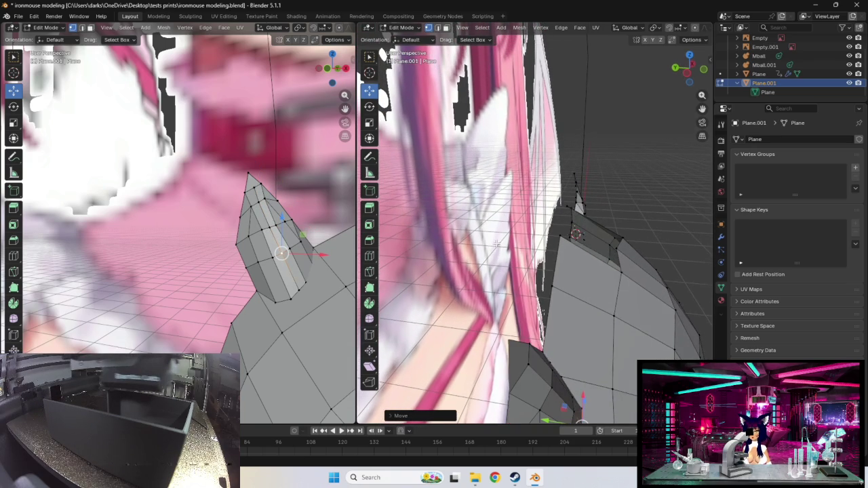
- Select the spike's top vertex and pull the horn tip up and left
{"action": "left_click", "coordinate": [524, 362]}
{"action": "left_click", "coordinate": [524, 361]}
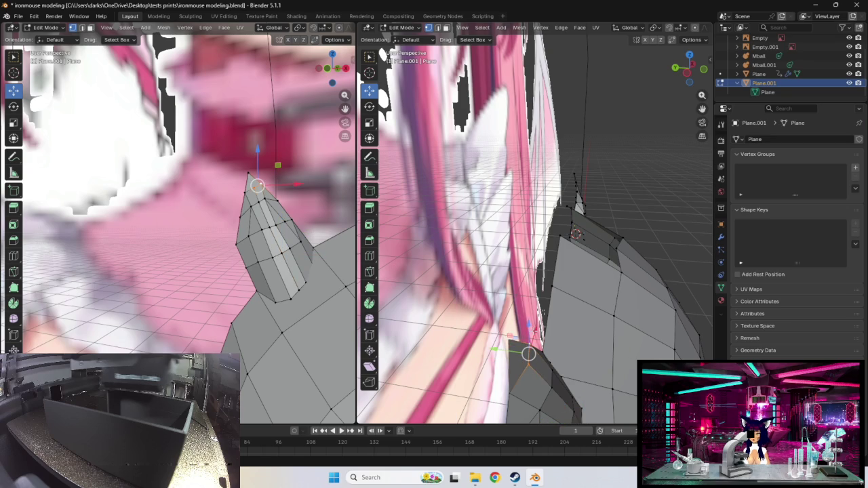
{"action": "mouse_move", "coordinate": [524, 317]}
{"action": "middle_mouse_down"}
{"action": "mouse_move", "coordinate": [513, 306]}
{"action": "mouse_move", "coordinate": [459, 300]}
{"action": "middle_mouse_up"}
{"action": "left_click", "coordinate": [461, 296]}
{"action": "left_click", "coordinate": [460, 314]}
{"action": "left_click", "coordinate": [459, 315]}
{"action": "mouse_move", "coordinate": [434, 283]}
{"action": "middle_mouse_down"}
{"action": "mouse_move", "coordinate": [465, 285]}
{"action": "mouse_move", "coordinate": [463, 296]}
{"action": "middle_mouse_up"}
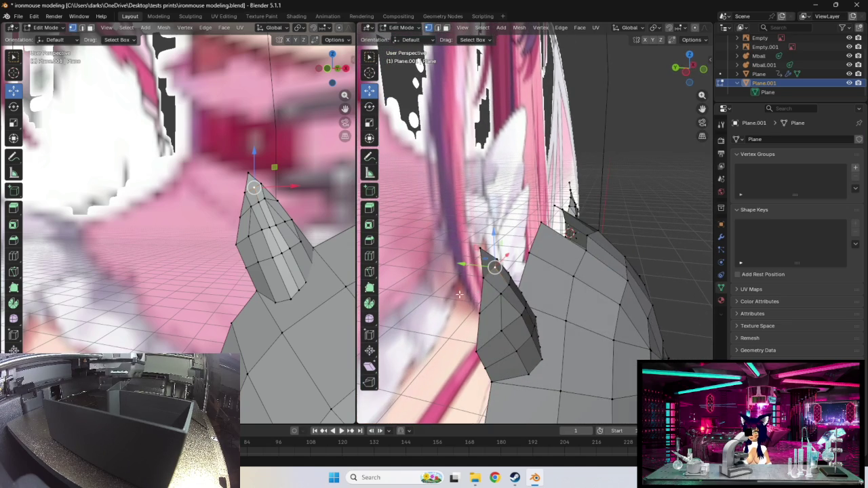
{"action": "left_click_drag", "start_coordinate": [481, 251], "coordinate": [474, 242]}
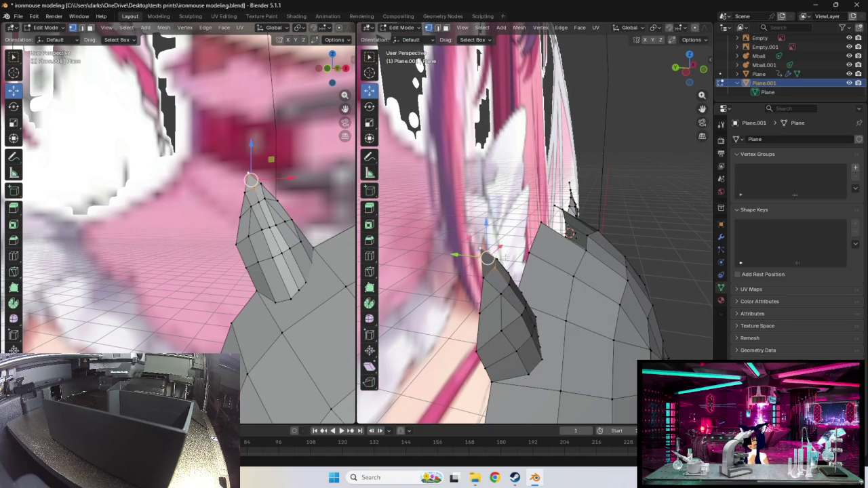
{"action": "middle_click_drag", "start_coordinate": [478, 288], "coordinate": [473, 289]}
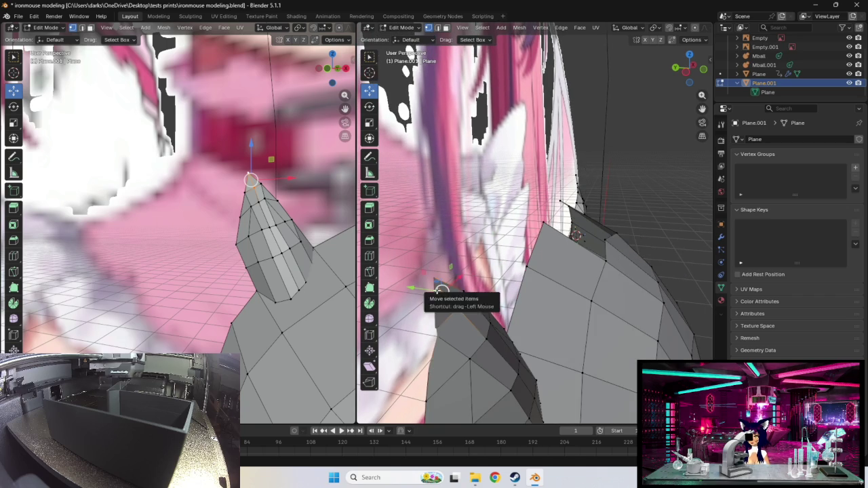
- Deselect everything, adjust the horn-tip vertex, then select the other horn's tip
{"action": "key", "text": "alt+a"}
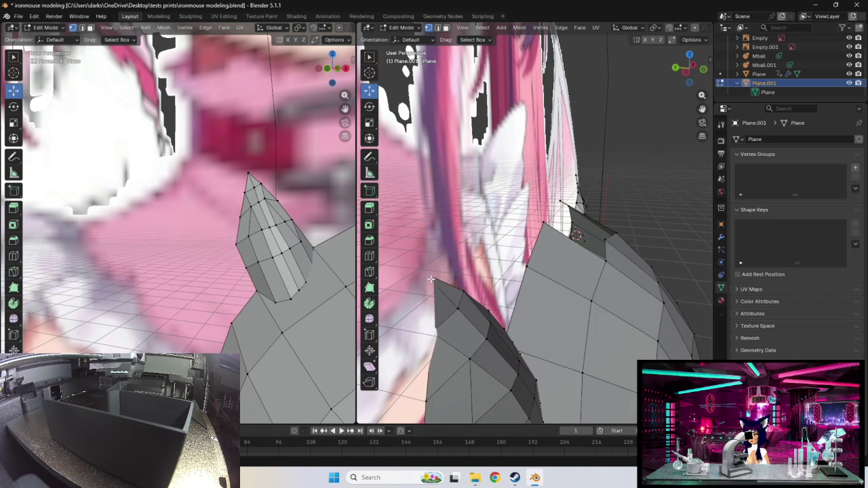
{"action": "left_click", "coordinate": [458, 309]}
{"action": "key", "text": "g"}
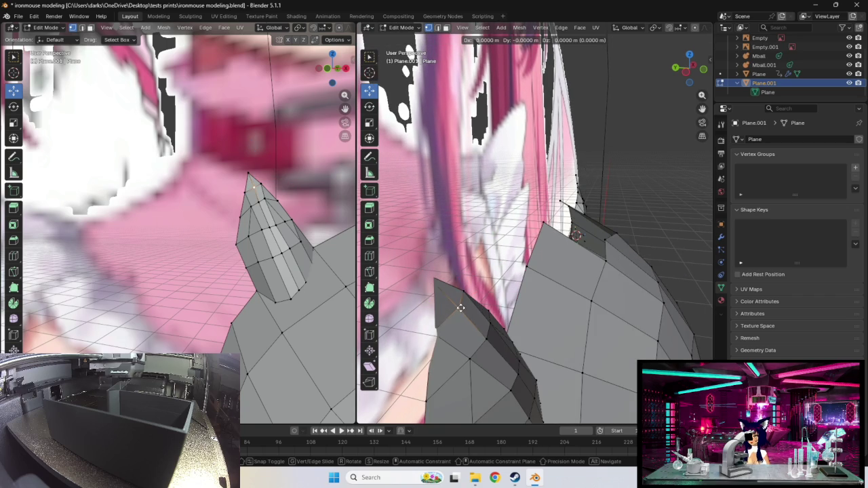
{"action": "left_click", "coordinate": [461, 308]}
{"action": "mouse_move", "coordinate": [459, 306]}
{"action": "middle_mouse_down"}
{"action": "mouse_move", "coordinate": [557, 248]}
{"action": "mouse_move", "coordinate": [513, 282]}
{"action": "middle_mouse_up"}
{"action": "mouse_move", "coordinate": [561, 230]}
{"action": "middle_mouse_down"}
{"action": "mouse_move", "coordinate": [548, 246]}
{"action": "mouse_move", "coordinate": [517, 255]}
{"action": "mouse_move", "coordinate": [570, 203]}
{"action": "middle_mouse_up"}
{"action": "scroll", "coordinate": [577, 198], "scroll_direction": "up", "scroll_amount": 3}
{"action": "left_click", "coordinate": [570, 196], "text": "shift"}
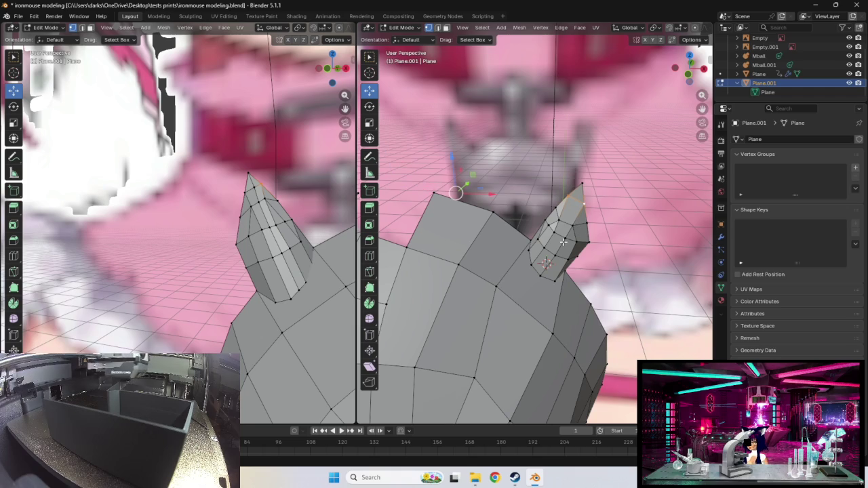
- Cut a new edge loop along the second horn
{"action": "key", "text": "ctrl+r"}
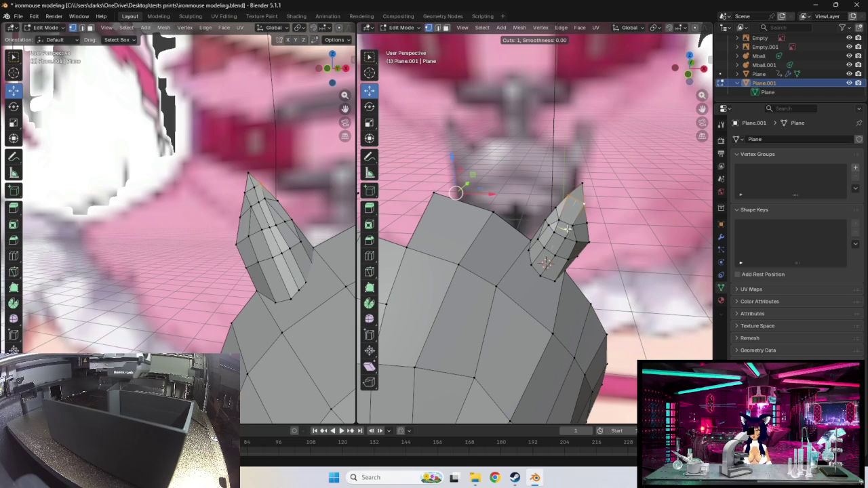
{"action": "left_click", "coordinate": [577, 199]}
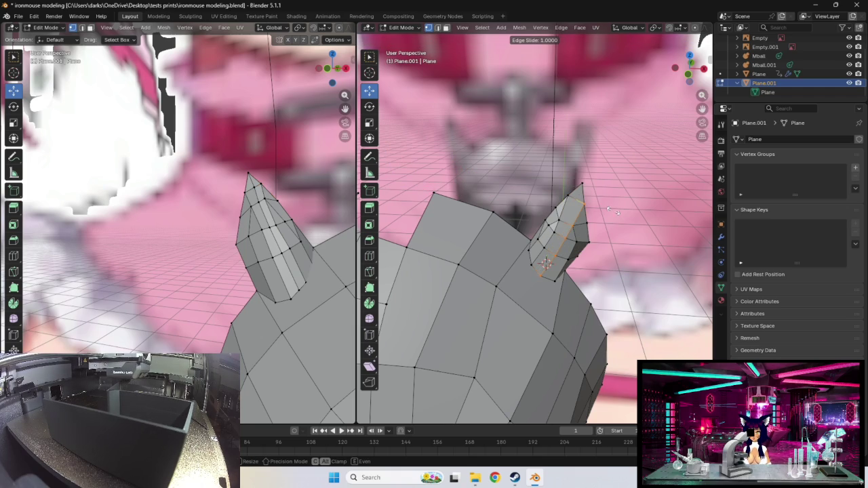
{"action": "left_click", "coordinate": [575, 201]}
{"action": "scroll", "coordinate": [608, 215], "scroll_direction": "up", "scroll_amount": 1}
{"action": "scroll", "coordinate": [608, 215], "scroll_direction": "up", "scroll_amount": 2}
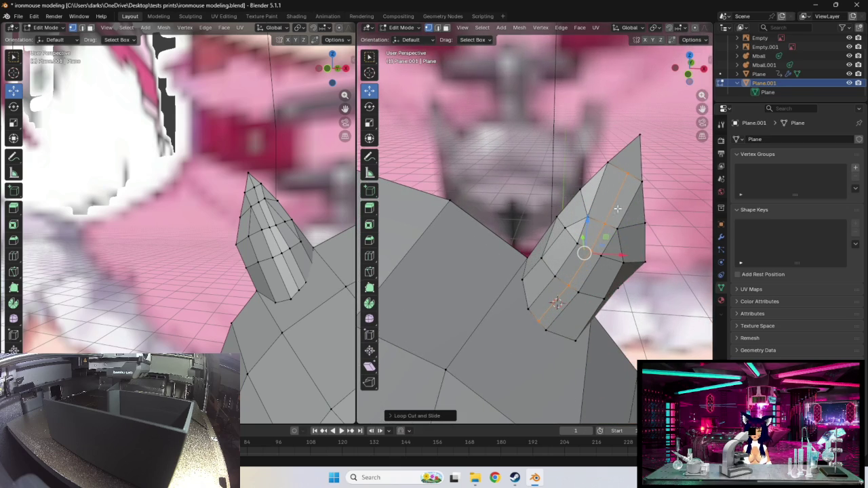
- Move the vertex near the second horn's tip into a new position
{"action": "left_click", "coordinate": [627, 172]}
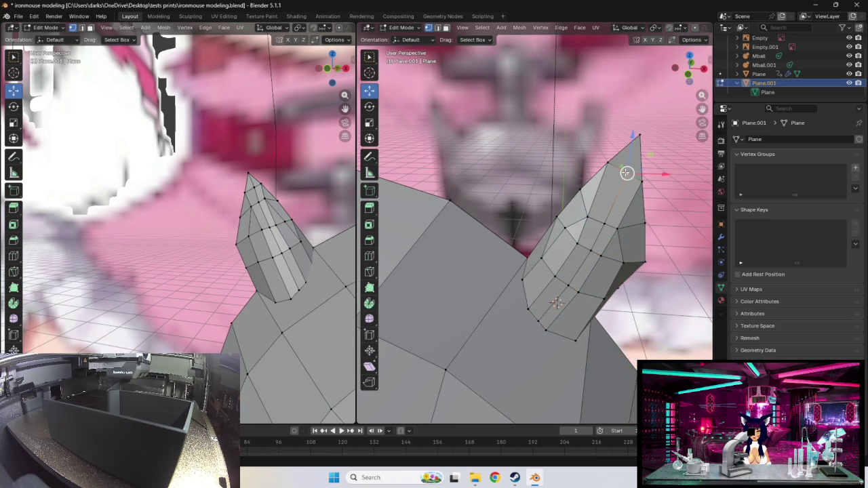
{"action": "left_click_drag", "start_coordinate": [626, 173], "coordinate": [626, 169]}
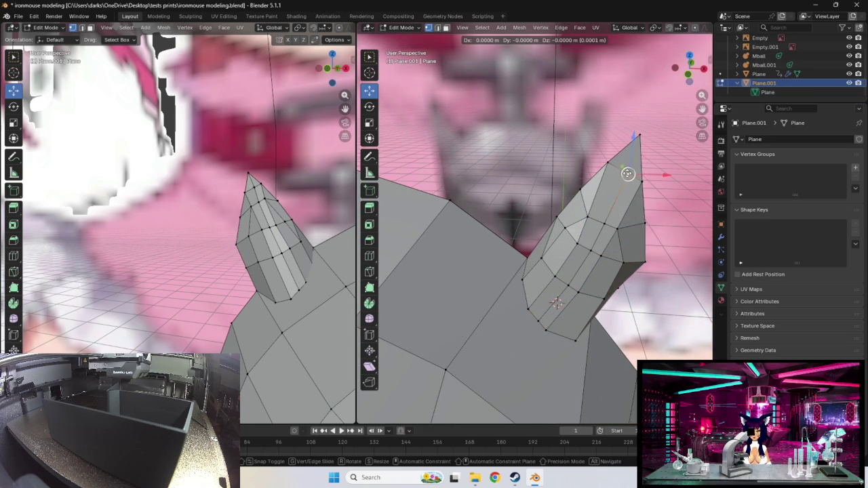
{"action": "left_click_drag", "start_coordinate": [626, 169], "coordinate": [628, 174]}
{"action": "middle_click_drag", "start_coordinate": [636, 179], "coordinate": [555, 221]}
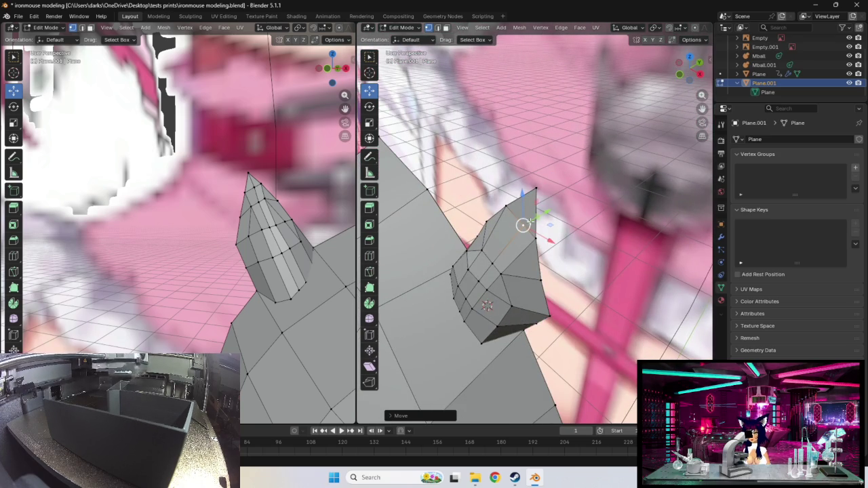
{"action": "left_click_drag", "start_coordinate": [519, 225], "coordinate": [515, 226]}
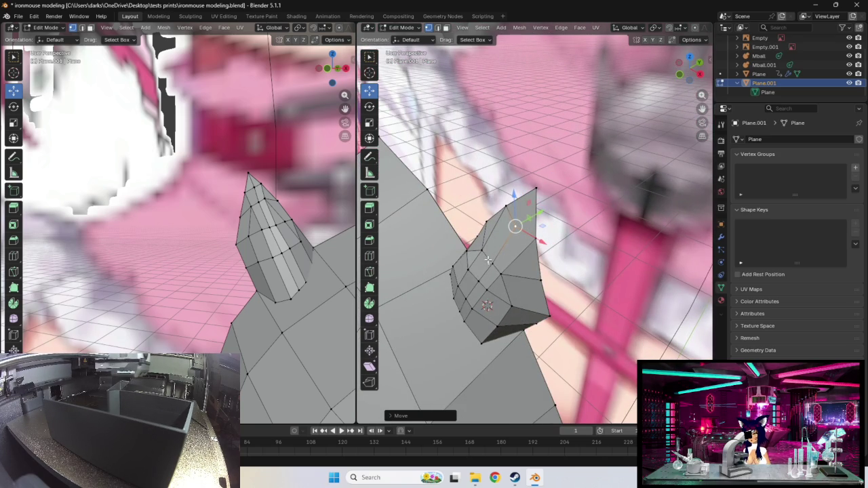
- Nudge four vertices down the horn's side to slim its profile
{"action": "left_click", "coordinate": [487, 260]}
{"action": "key", "text": "g"}
{"action": "left_click", "coordinate": [489, 259]}
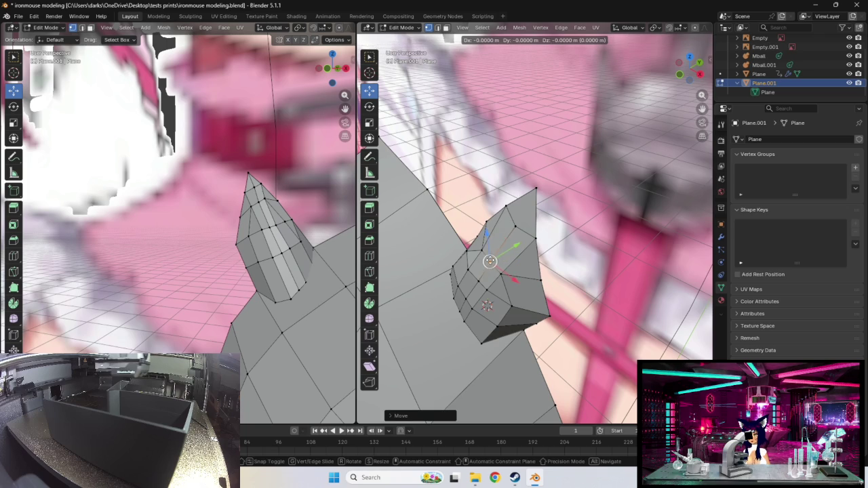
{"action": "left_click", "coordinate": [478, 280]}
{"action": "key", "text": "g"}
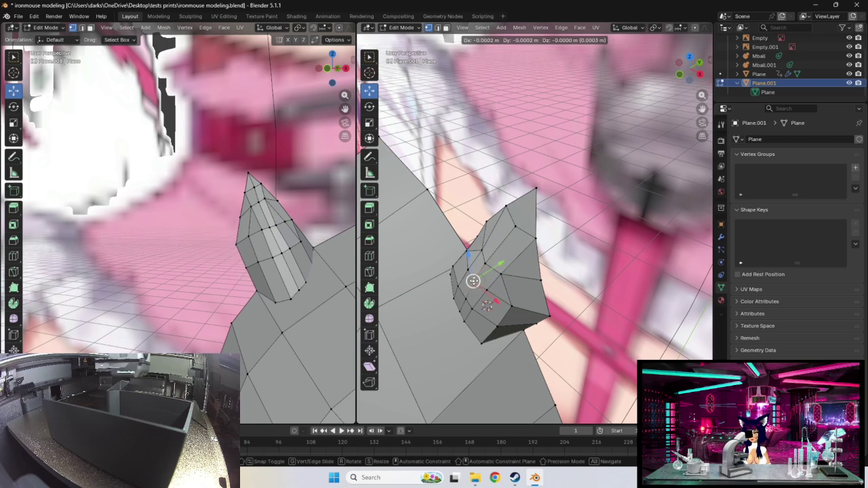
{"action": "left_click", "coordinate": [471, 282]}
{"action": "left_click", "coordinate": [462, 295]}
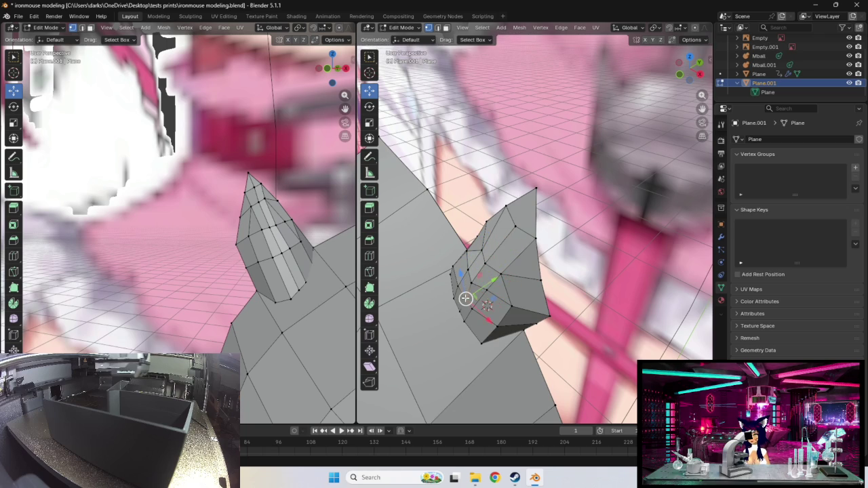
{"action": "key", "text": "g"}
{"action": "left_click", "coordinate": [460, 300]}
{"action": "left_click", "coordinate": [458, 311]}
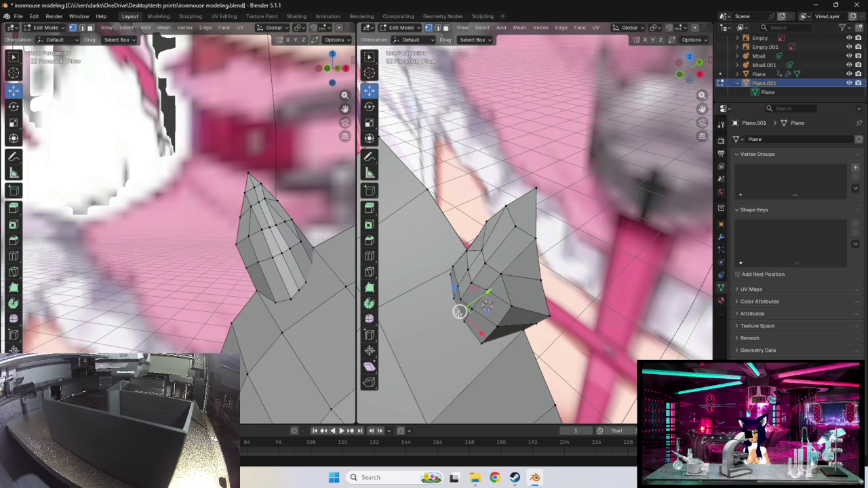
{"action": "key", "text": "g"}
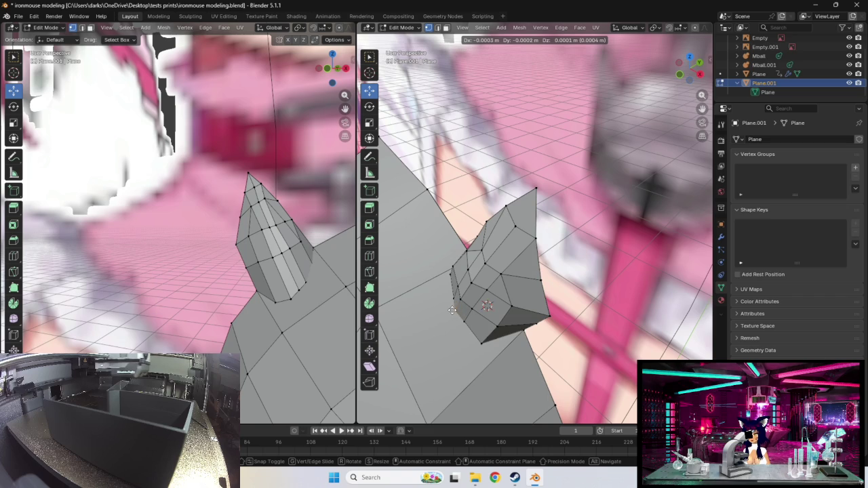
{"action": "left_click", "coordinate": [451, 310]}
- Move a vertex near the horn's top closer to the tip
{"action": "left_click", "coordinate": [515, 223]}
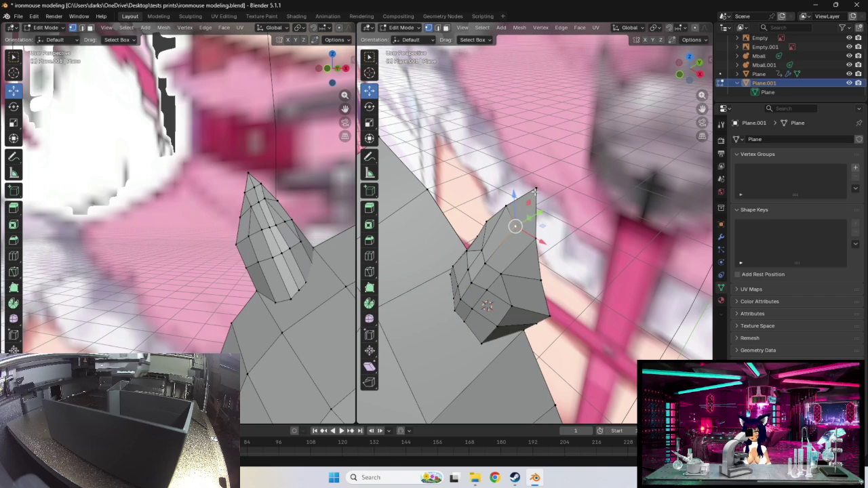
{"action": "key", "text": "r"}
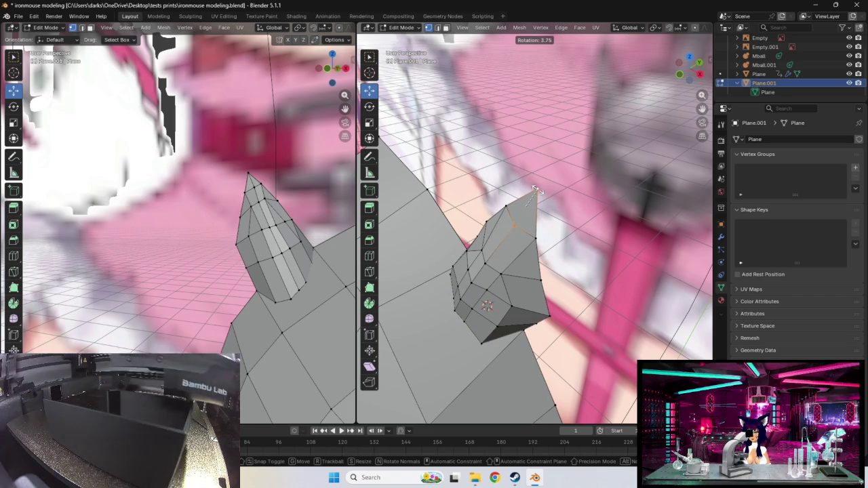
{"action": "key", "text": "g"}
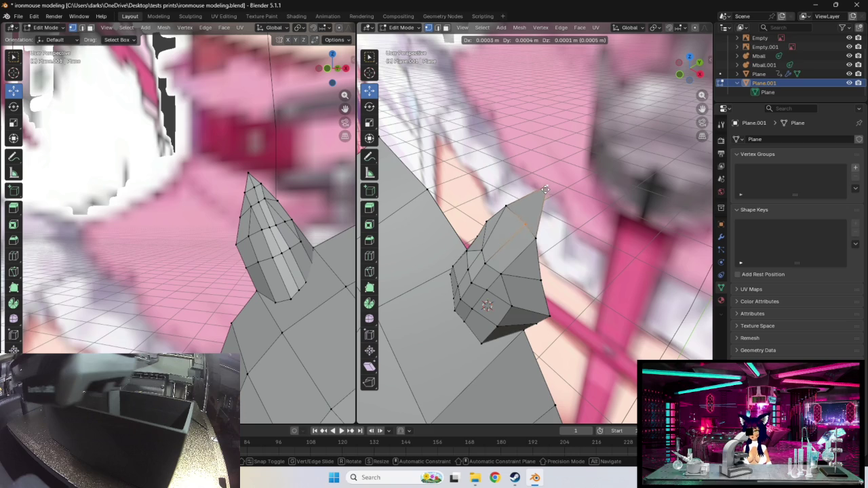
{"action": "left_click", "coordinate": [541, 191]}
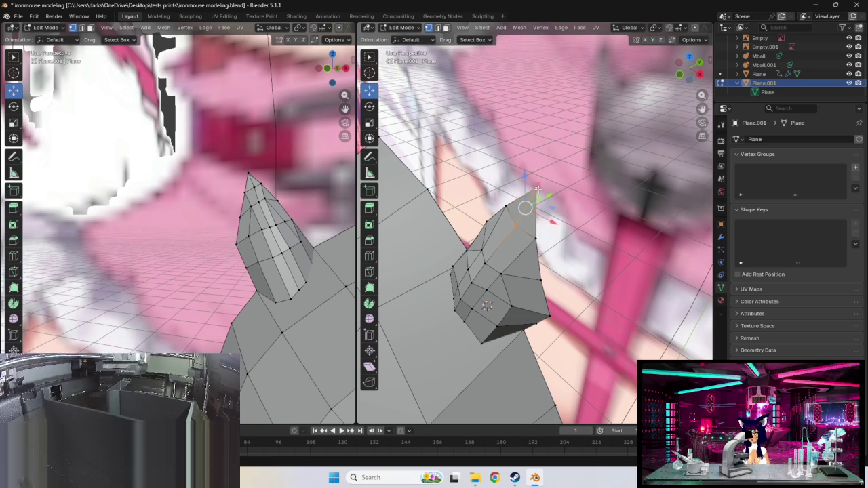
{"action": "left_click_drag", "start_coordinate": [534, 197], "coordinate": [514, 219]}
{"action": "left_click", "coordinate": [517, 224]}
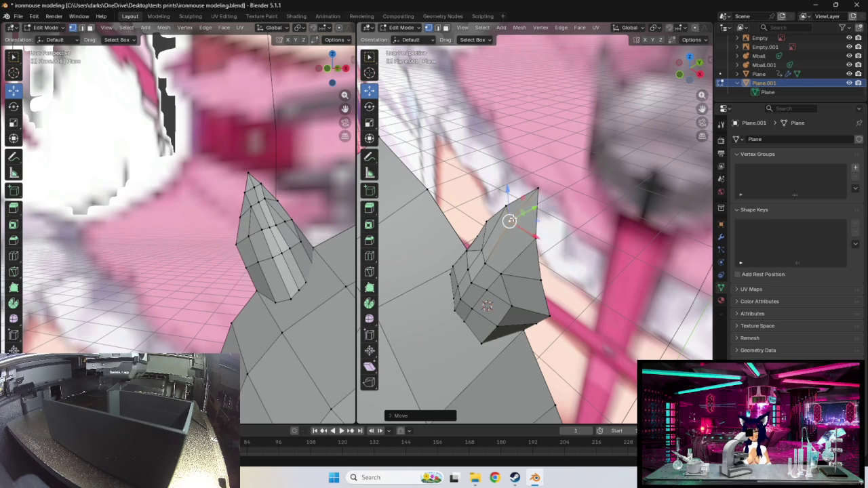
- Reposition an edge vertex and the next horn vertex to shape the spike
{"action": "middle_click_drag", "start_coordinate": [512, 214], "coordinate": [578, 230]}
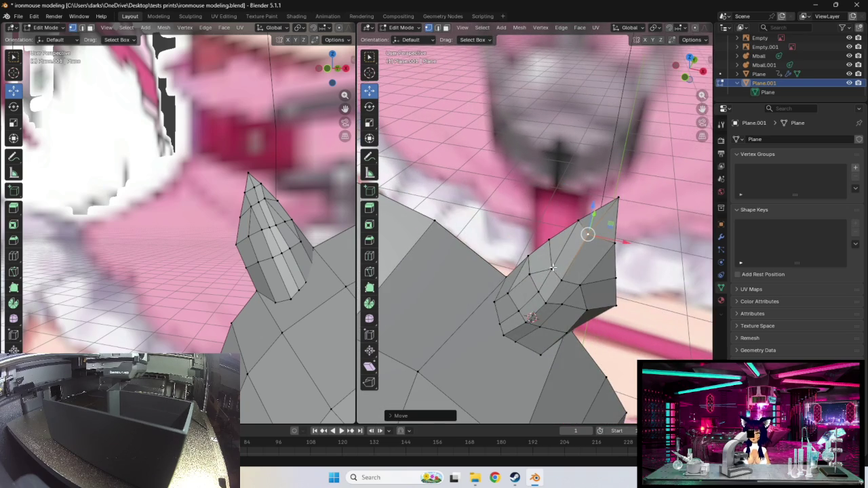
{"action": "left_click", "coordinate": [552, 268]}
{"action": "left_click_drag", "start_coordinate": [552, 267], "coordinate": [544, 265]}
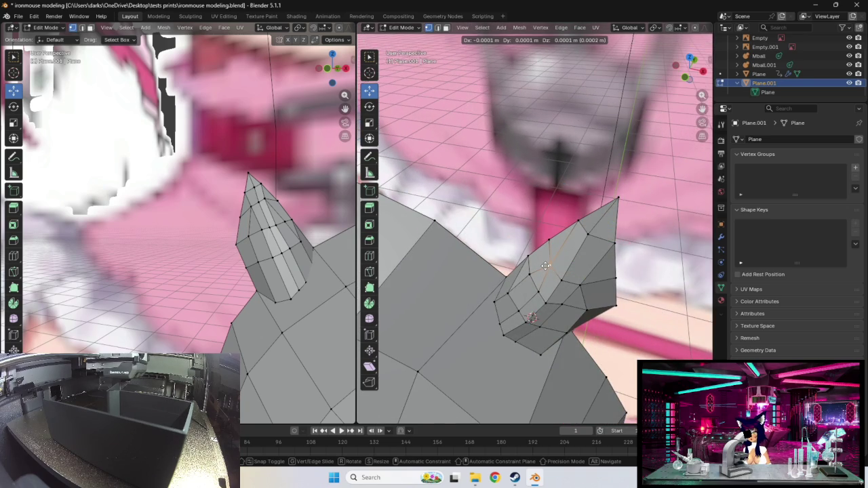
{"action": "middle_click_drag", "start_coordinate": [546, 263], "coordinate": [566, 248]}
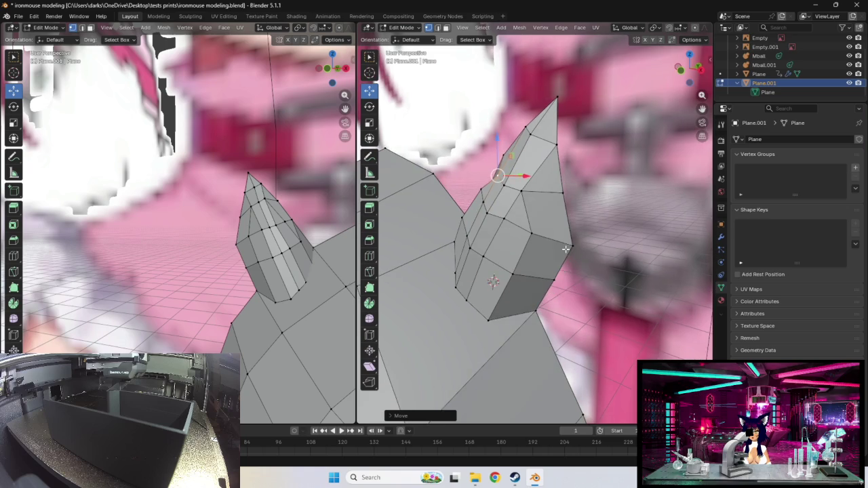
{"action": "left_click", "coordinate": [526, 196]}
{"action": "left_click_drag", "start_coordinate": [526, 196], "coordinate": [525, 201]}
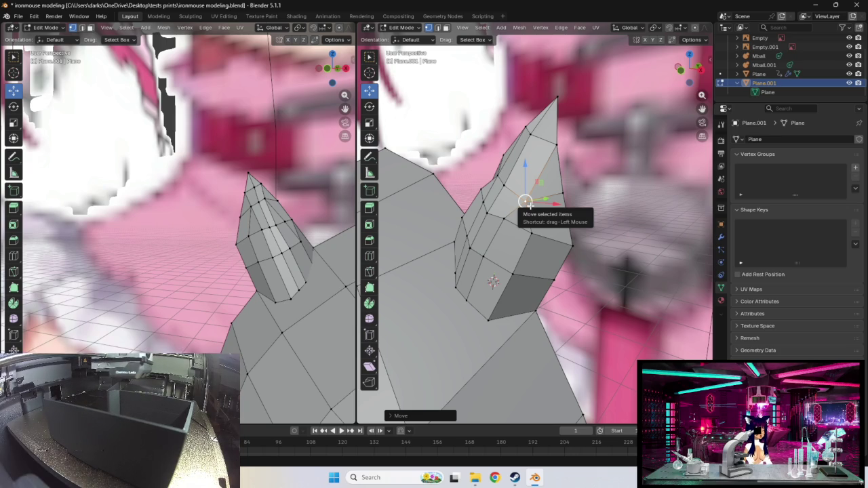
{"action": "middle_click_drag", "start_coordinate": [561, 160], "coordinate": [578, 194]}
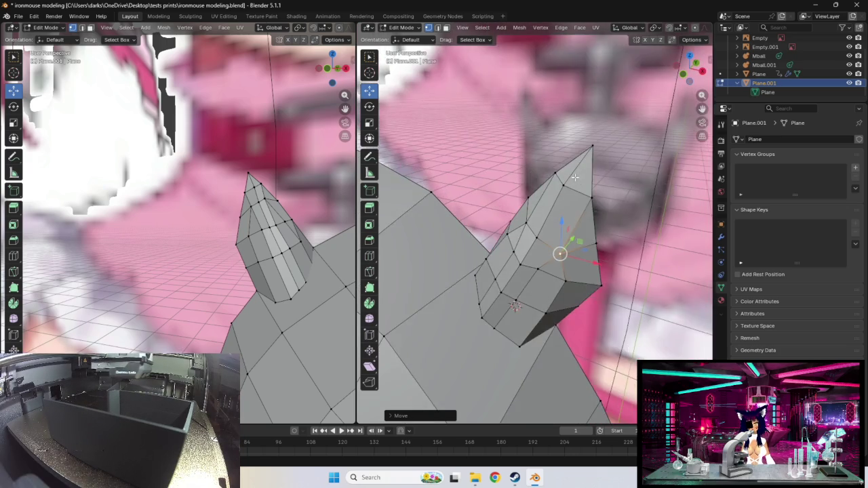
- Adjust two neighbouring vertices on the horn's lower edge
{"action": "left_click", "coordinate": [516, 243]}
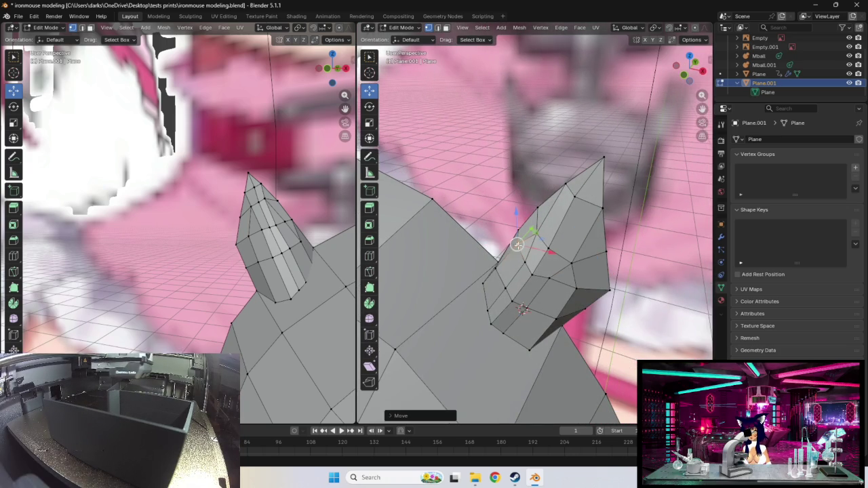
{"action": "left_click", "coordinate": [497, 271]}
{"action": "middle_click_drag", "start_coordinate": [507, 259], "coordinate": [528, 267]}
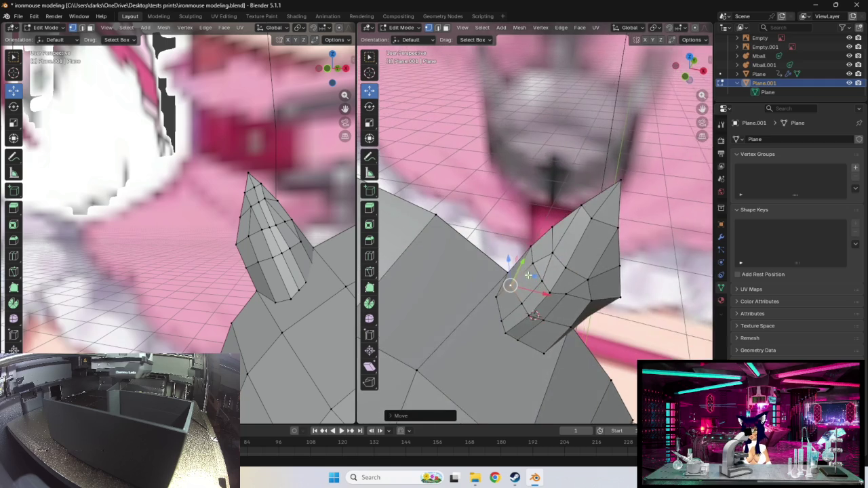
{"action": "left_click", "coordinate": [530, 265]}
{"action": "key", "text": "g"}
{"action": "left_click", "coordinate": [529, 264]}
{"action": "left_click", "coordinate": [546, 255]}
{"action": "key", "text": "g"}
{"action": "left_click", "coordinate": [544, 252]}
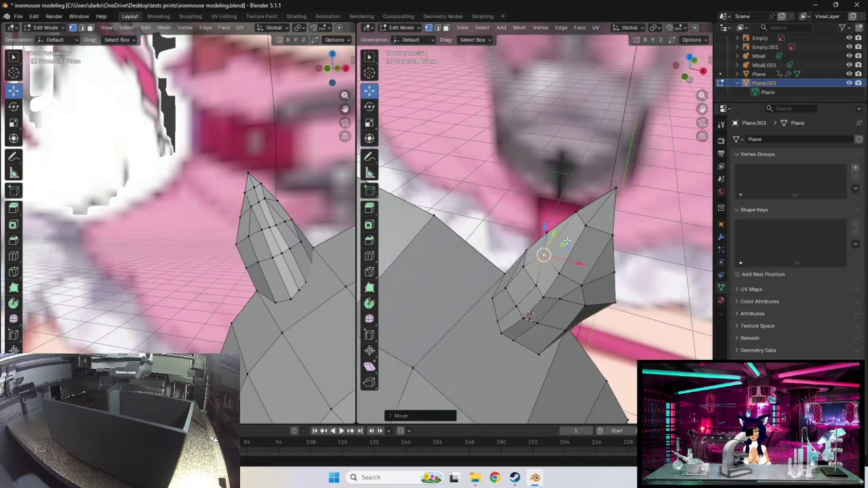
{"action": "middle_click_drag", "start_coordinate": [544, 252], "coordinate": [511, 282]}
{"action": "mouse_move", "coordinate": [545, 315]}
{"action": "middle_mouse_down"}
{"action": "mouse_move", "coordinate": [558, 278]}
{"action": "mouse_move", "coordinate": [546, 239]}
{"action": "middle_mouse_up"}
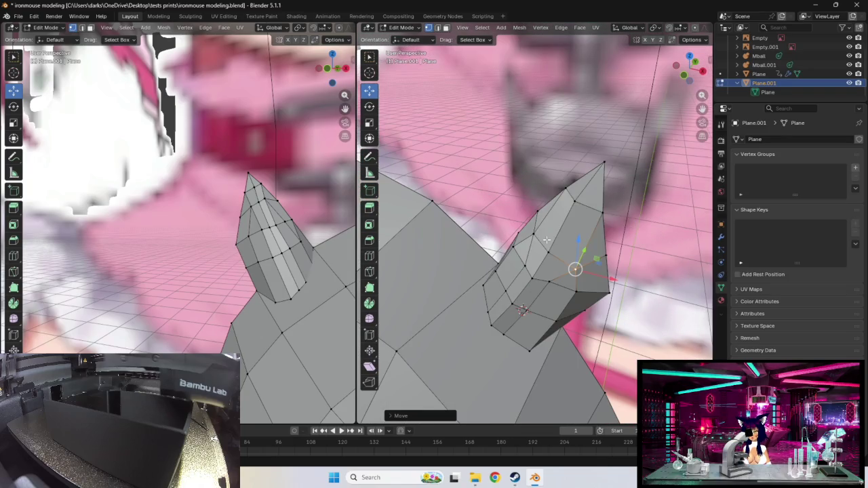
- Move a horn edge into a new position
{"action": "left_click", "coordinate": [578, 203]}
{"action": "key", "text": "g"}
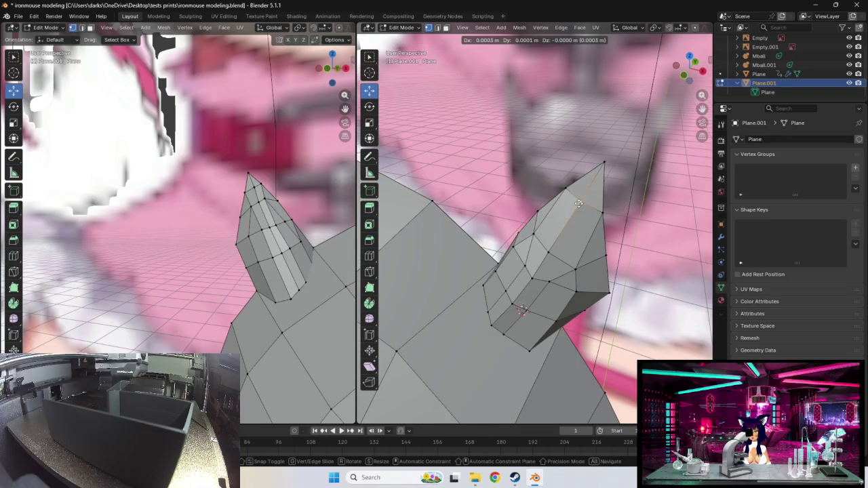
{"action": "left_click", "coordinate": [578, 203]}
{"action": "mouse_move", "coordinate": [577, 203]}
{"action": "middle_mouse_down"}
{"action": "mouse_move", "coordinate": [529, 237]}
{"action": "mouse_move", "coordinate": [517, 231]}
{"action": "middle_mouse_up"}
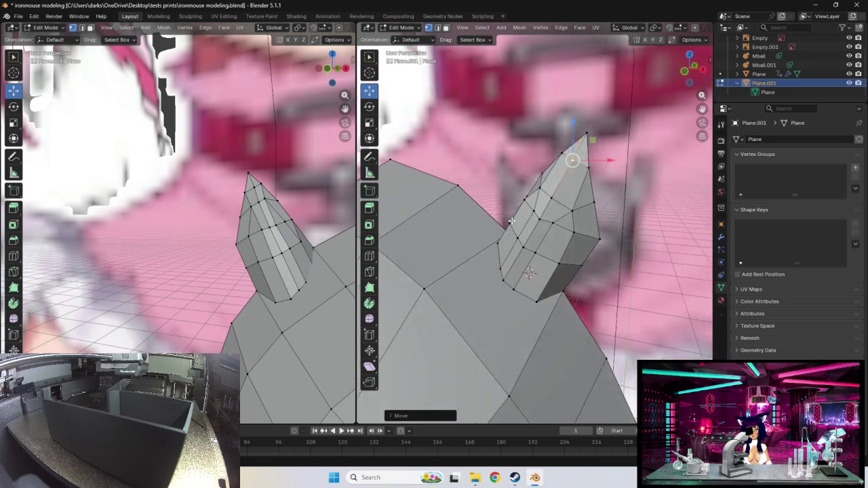
- Make small corrective moves to the selected horn vertices, checking from several angles
{"action": "key", "text": "g"}
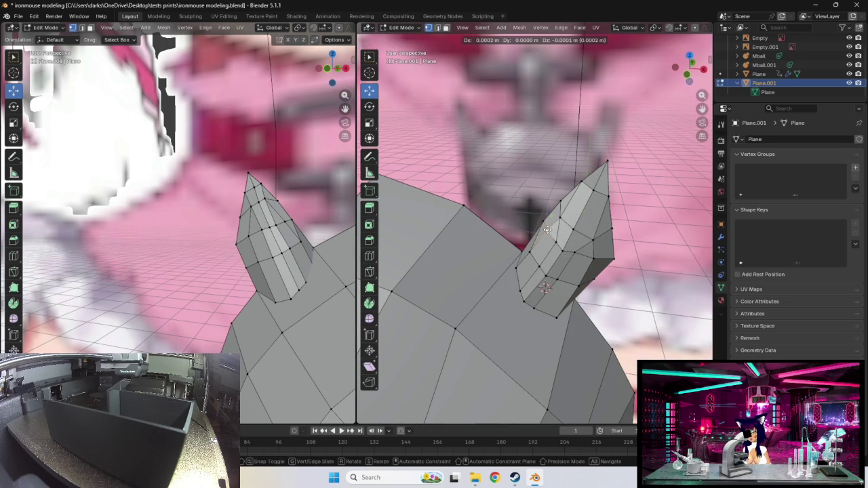
{"action": "right_click", "coordinate": [546, 234]}
{"action": "key", "text": "g"}
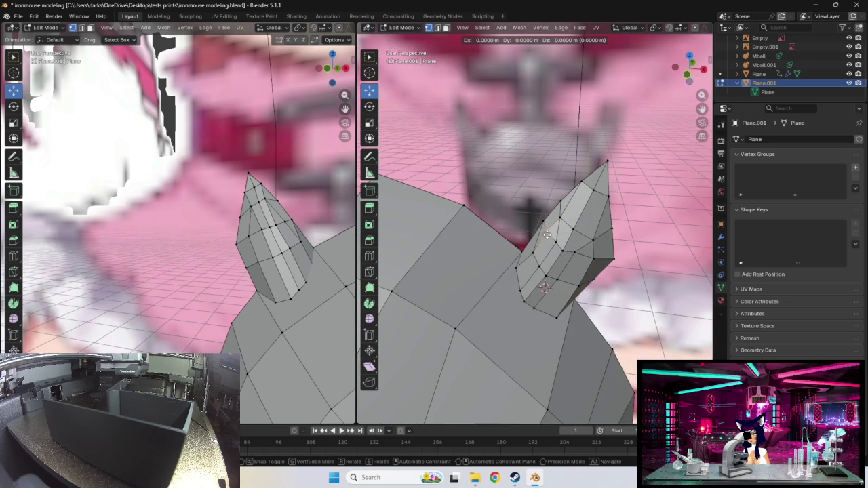
{"action": "left_click", "coordinate": [549, 235]}
{"action": "mouse_move", "coordinate": [549, 235]}
{"action": "middle_mouse_down"}
{"action": "mouse_move", "coordinate": [546, 244]}
{"action": "mouse_move", "coordinate": [560, 251]}
{"action": "middle_mouse_up"}
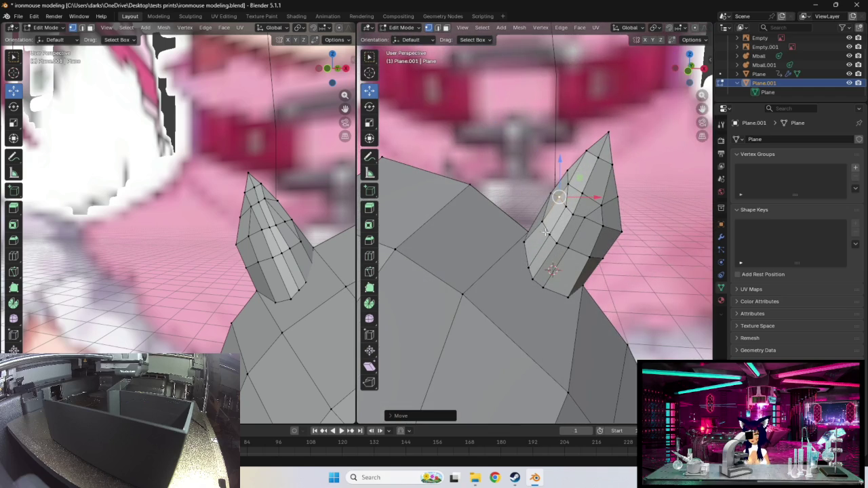
{"action": "key", "text": "g"}
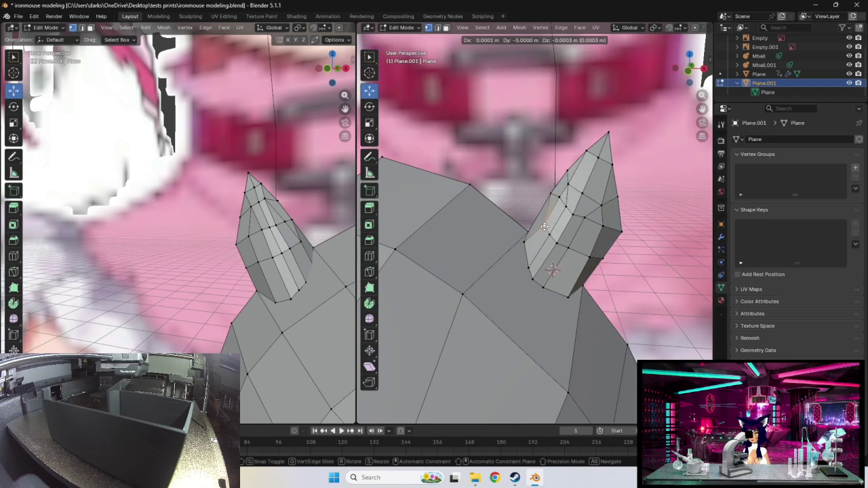
{"action": "left_click", "coordinate": [544, 226]}
{"action": "middle_click_drag", "start_coordinate": [544, 226], "coordinate": [507, 215]}
{"action": "mouse_move", "coordinate": [534, 239]}
{"action": "middle_mouse_down"}
{"action": "mouse_move", "coordinate": [561, 233]}
{"action": "mouse_move", "coordinate": [554, 229]}
{"action": "middle_mouse_up"}
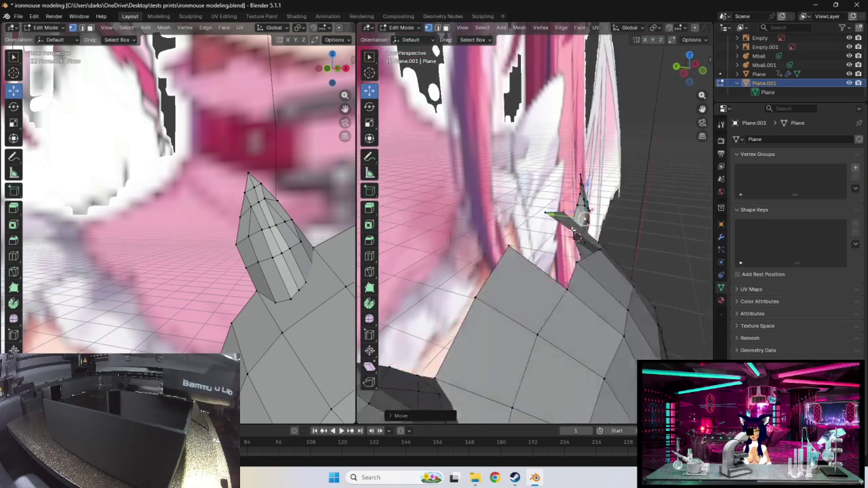
- From a side view, move the horn-tip vertex and select vertices down its lower edge
{"action": "mouse_move", "coordinate": [513, 271]}
{"action": "middle_mouse_down"}
{"action": "mouse_move", "coordinate": [512, 282]}
{"action": "mouse_move", "coordinate": [518, 278]}
{"action": "middle_mouse_up"}
{"action": "key", "text": "g"}
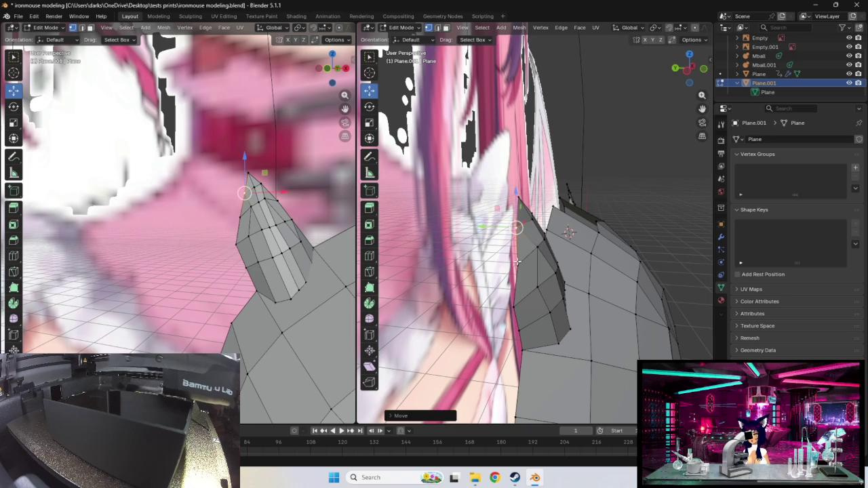
{"action": "left_click", "coordinate": [510, 261]}
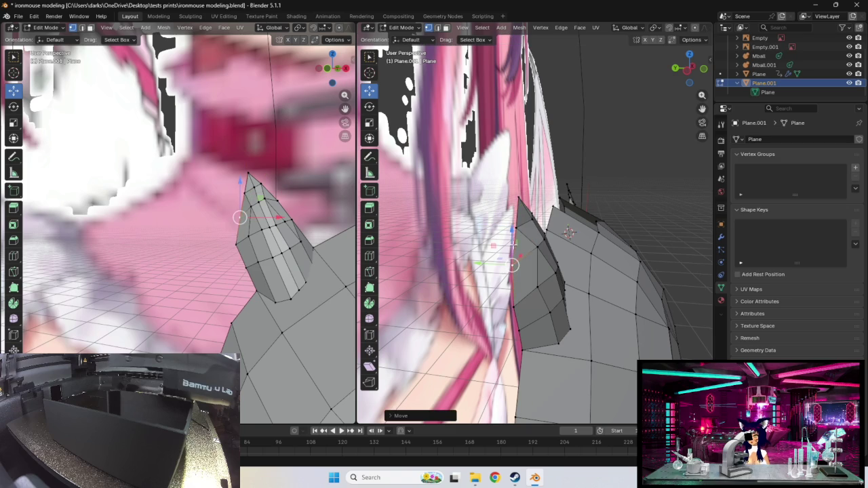
{"action": "mouse_move", "coordinate": [513, 264]}
{"action": "middle_mouse_down"}
{"action": "mouse_move", "coordinate": [461, 246]}
{"action": "mouse_move", "coordinate": [531, 223]}
{"action": "middle_mouse_up"}
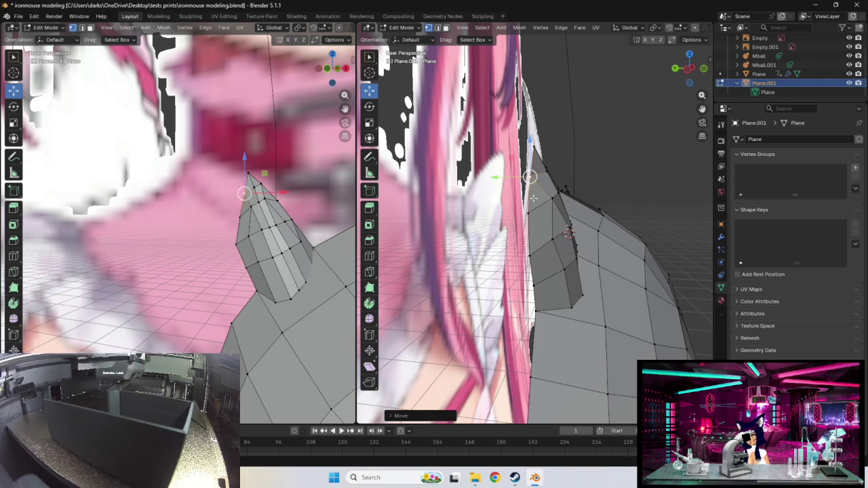
{"action": "left_click", "coordinate": [529, 213]}
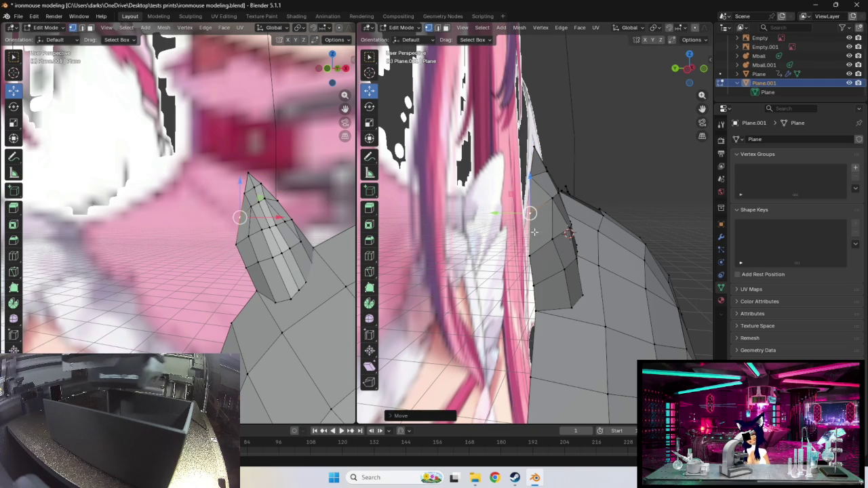
{"action": "left_click", "coordinate": [531, 256]}
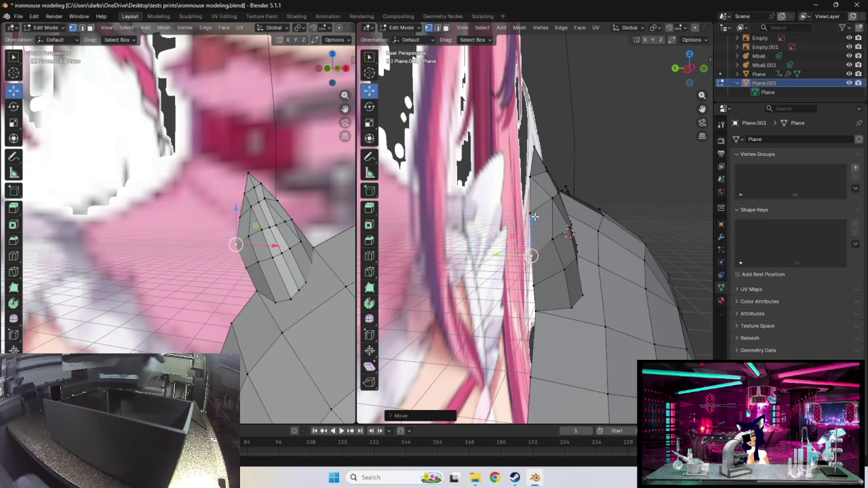
{"action": "middle_click_drag", "start_coordinate": [533, 213], "coordinate": [560, 214]}
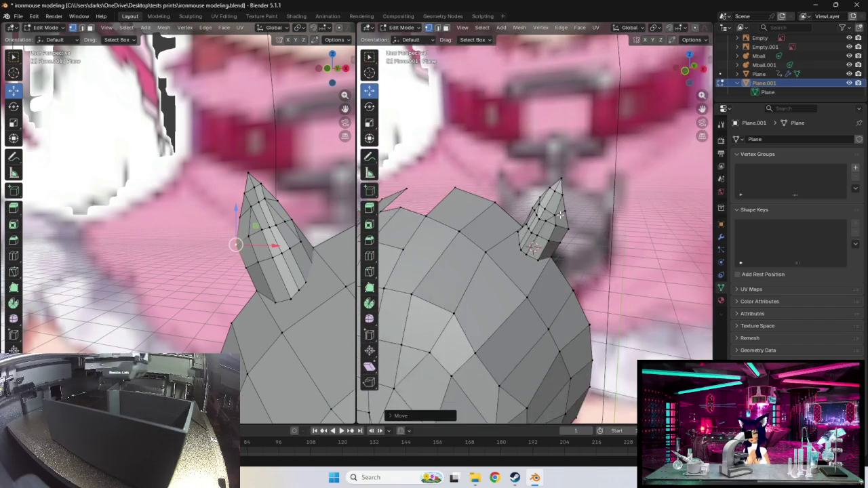
- Zoom in and move the right horn's tip vertex up and outward
{"action": "scroll", "coordinate": [560, 214], "scroll_direction": "up", "scroll_amount": 2}
{"action": "scroll", "coordinate": [574, 223], "scroll_direction": "up", "scroll_amount": 2}
{"action": "middle_click_drag", "start_coordinate": [554, 189], "coordinate": [558, 194]}
{"action": "left_click", "coordinate": [559, 193]}
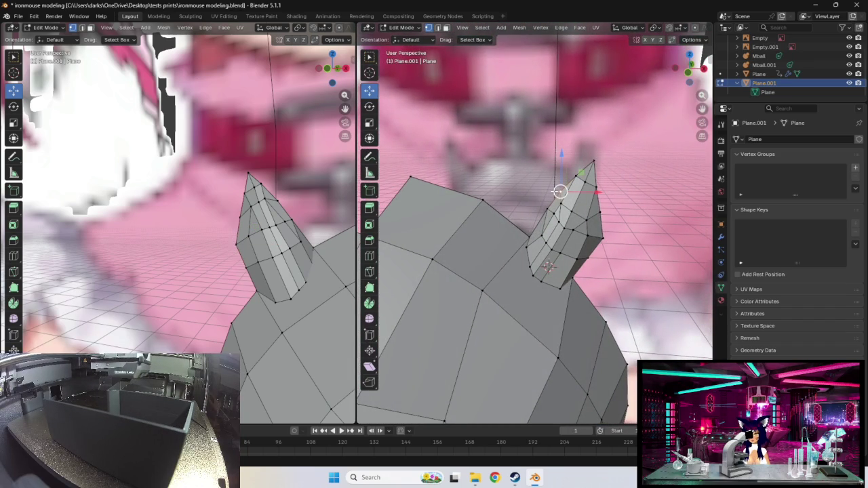
{"action": "key", "text": "g"}
{"action": "left_click", "coordinate": [583, 170]}
- Move the neighbouring horn vertex, undoing and redoing the placement
{"action": "left_click", "coordinate": [575, 178]}
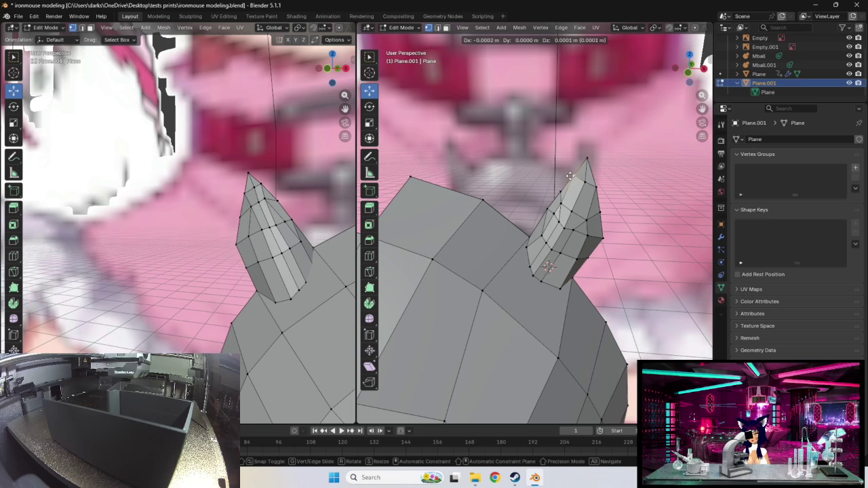
{"action": "key", "text": "g"}
{"action": "left_click", "coordinate": [582, 158]}
{"action": "key", "text": "ctrl+z"}
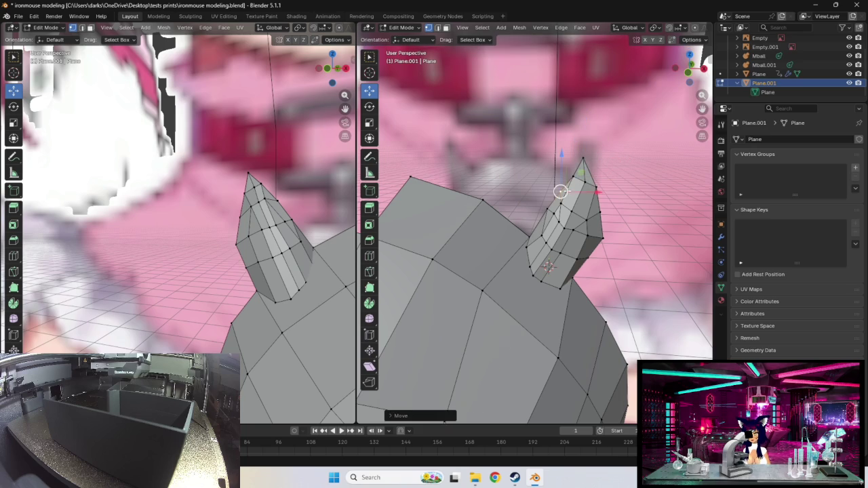
{"action": "key", "text": "g"}
{"action": "left_click", "coordinate": [581, 180]}
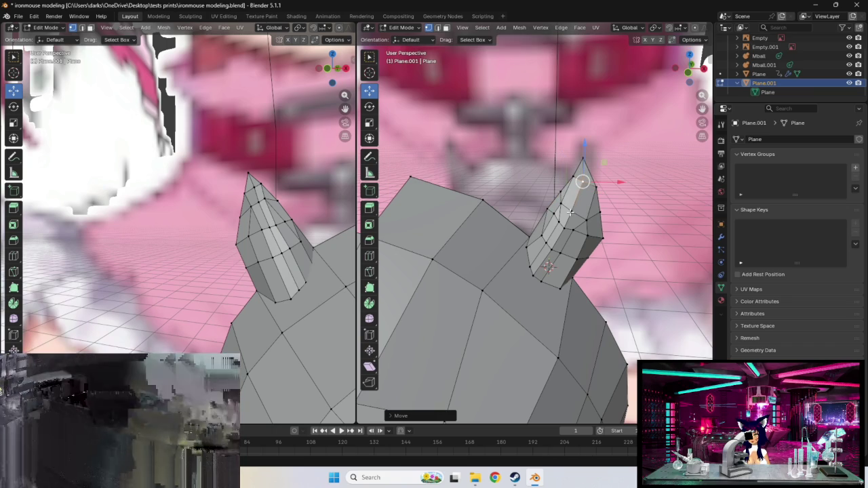
- Shift that horn vertex through several small adjustments
{"action": "key", "text": "g"}
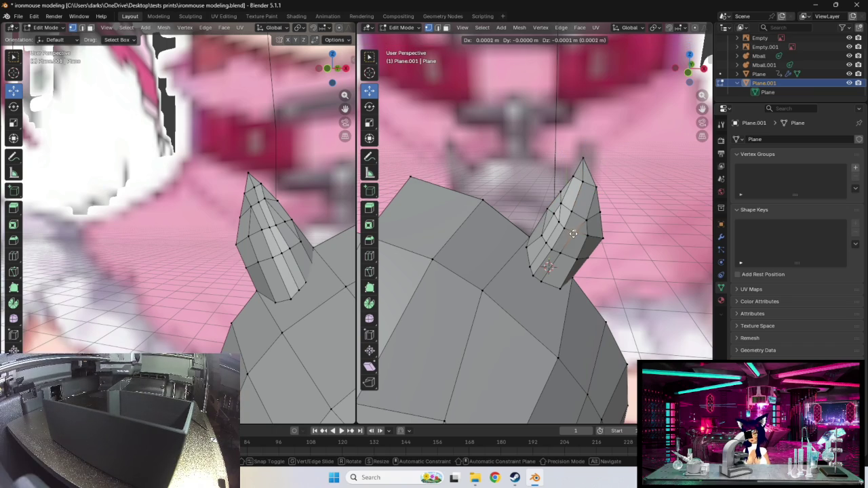
{"action": "left_click", "coordinate": [569, 225]}
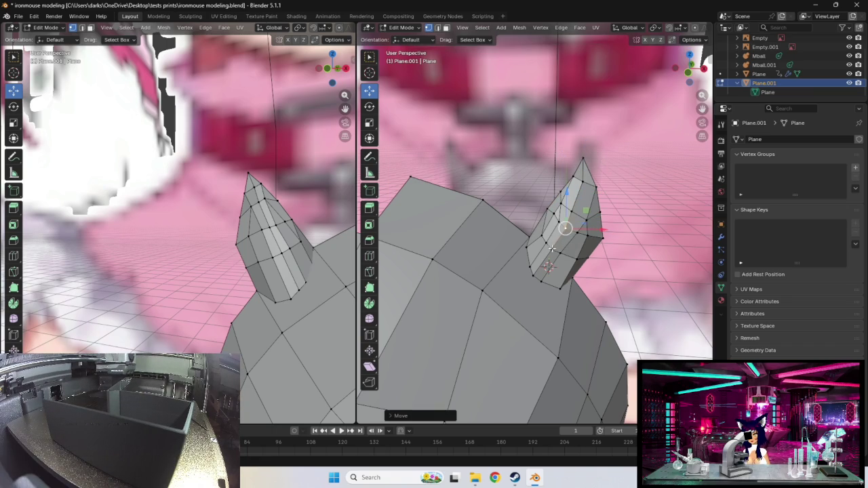
{"action": "key", "text": "g"}
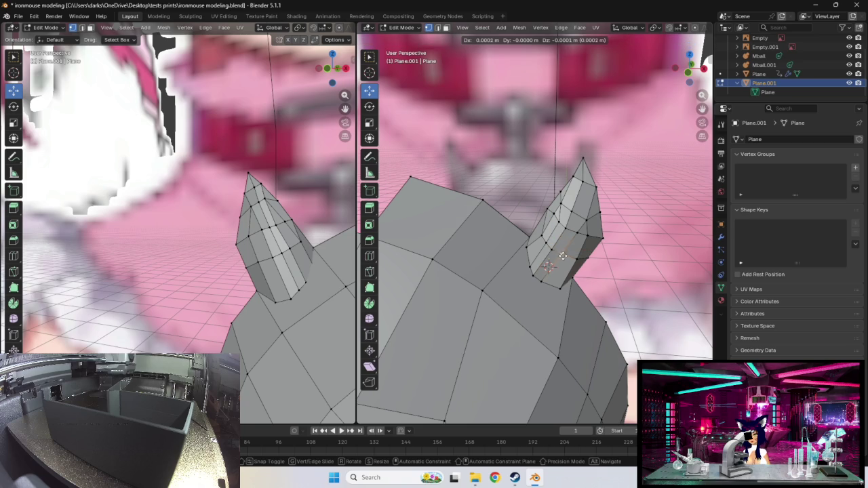
{"action": "left_click", "coordinate": [563, 256]}
{"action": "key", "text": "g"}
{"action": "left_click", "coordinate": [545, 238]}
- Move the next right-horn vertex upward
{"action": "key", "text": "g"}
{"action": "left_click", "coordinate": [543, 235]}
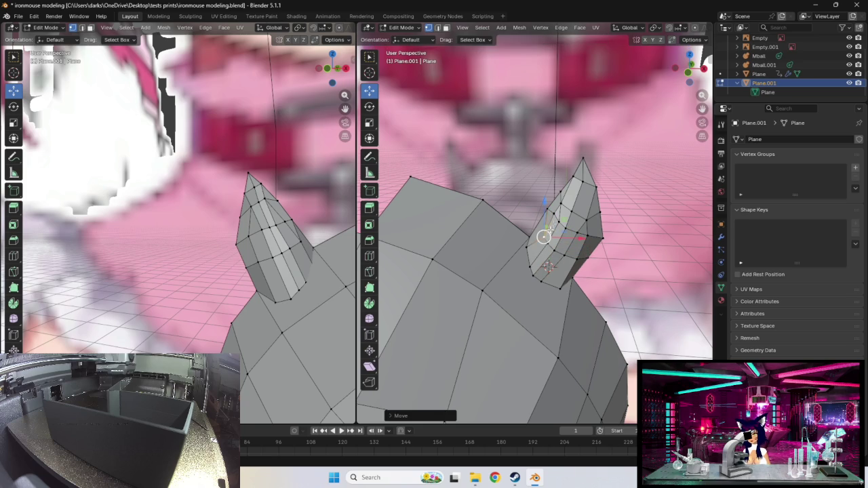
{"action": "key", "text": "g"}
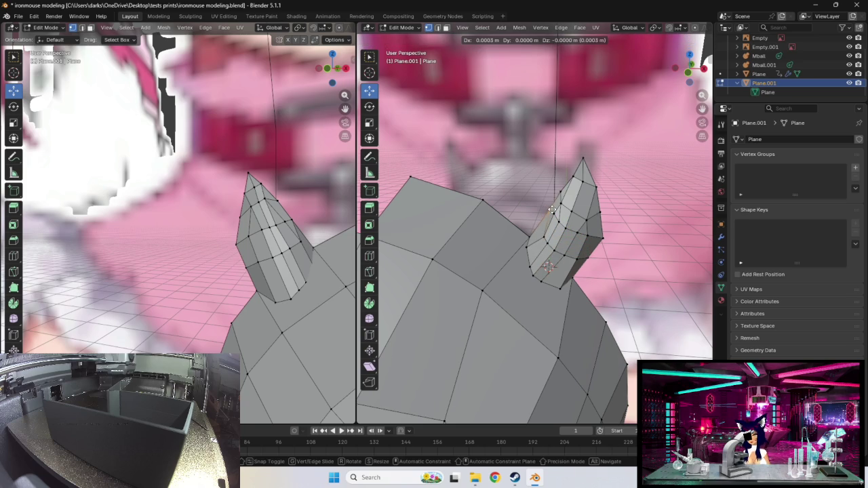
{"action": "left_click", "coordinate": [553, 211]}
{"action": "middle_click_drag", "start_coordinate": [553, 211], "coordinate": [587, 209]}
- Reposition the horn vertex repeatedly to sharpen the right horn's point
{"action": "key", "text": "g"}
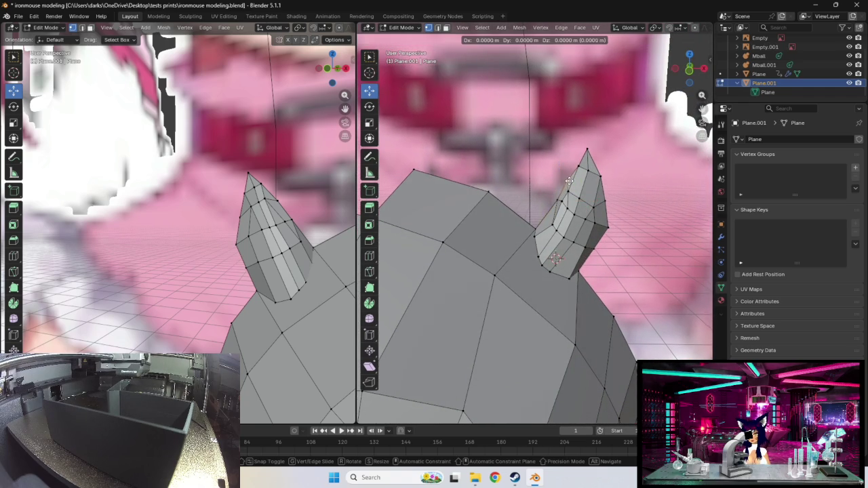
{"action": "left_click", "coordinate": [570, 181]}
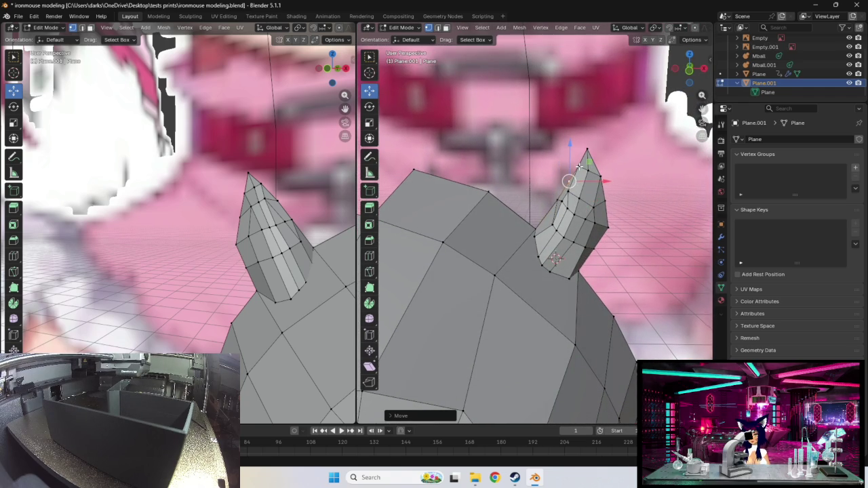
{"action": "key", "text": "g"}
{"action": "left_click", "coordinate": [582, 167]}
{"action": "mouse_move", "coordinate": [582, 167]}
{"action": "middle_mouse_down"}
{"action": "mouse_move", "coordinate": [590, 214]}
{"action": "mouse_move", "coordinate": [583, 204]}
{"action": "middle_mouse_up"}
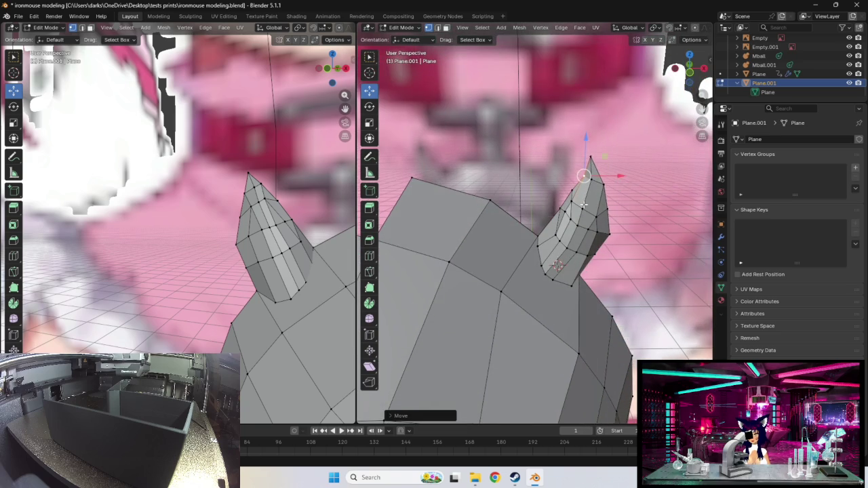
{"action": "key", "text": "g"}
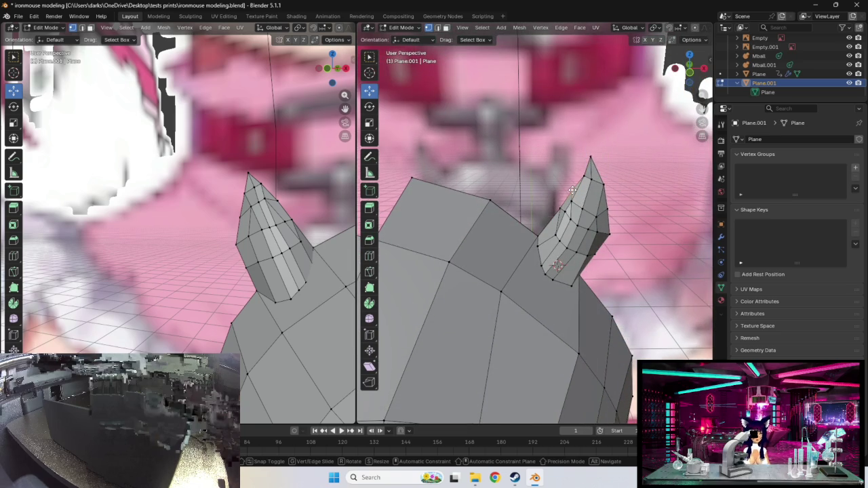
{"action": "left_click", "coordinate": [572, 191]}
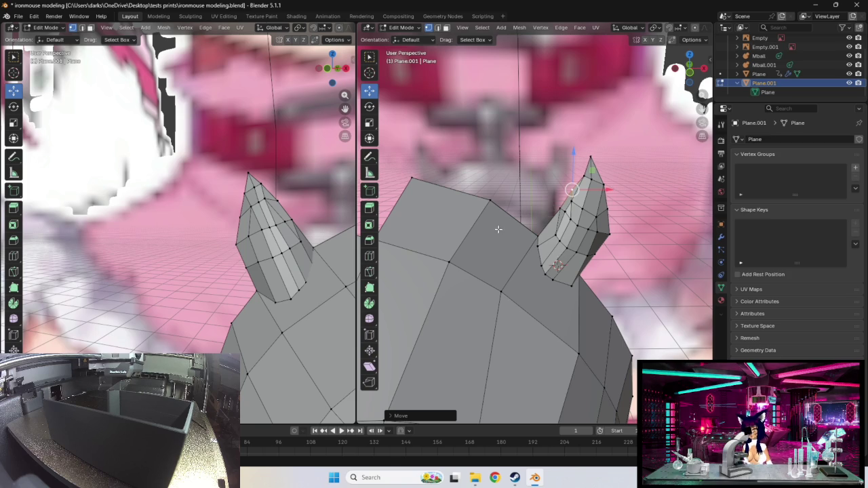
- Nudge a side vertex of the horn slightly left, redoing a cancelled first move
{"action": "middle_click_drag", "start_coordinate": [565, 214], "coordinate": [628, 241]}
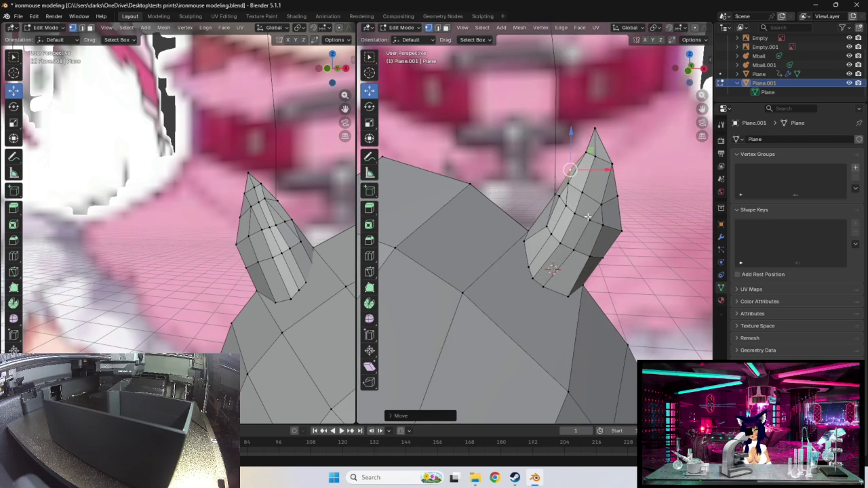
{"action": "middle_click_drag", "start_coordinate": [596, 231], "coordinate": [615, 239]}
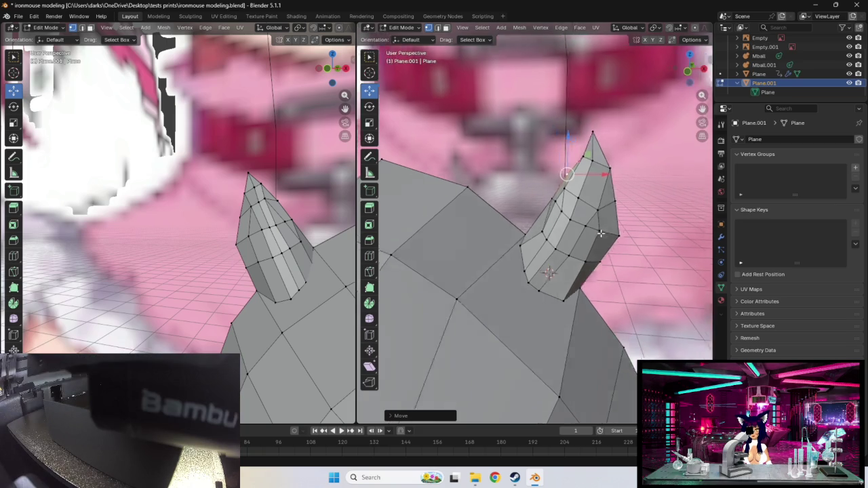
{"action": "mouse_move", "coordinate": [558, 223]}
{"action": "middle_mouse_down"}
{"action": "mouse_move", "coordinate": [535, 221]}
{"action": "mouse_move", "coordinate": [571, 213]}
{"action": "middle_mouse_up"}
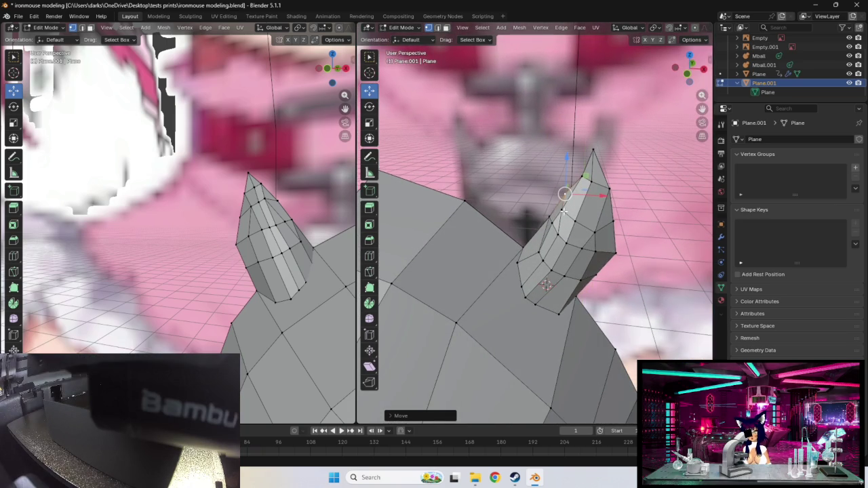
{"action": "key", "text": "g"}
{"action": "right_click", "coordinate": [566, 211]}
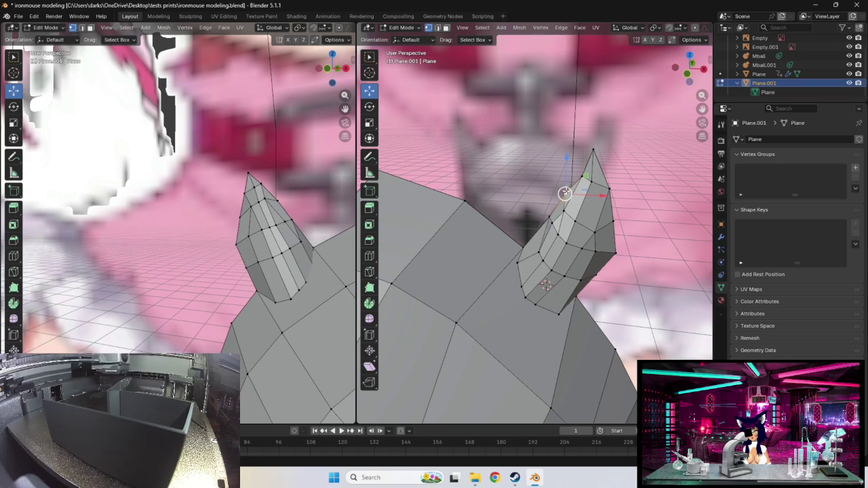
{"action": "key", "text": "g"}
{"action": "left_click", "coordinate": [550, 216]}
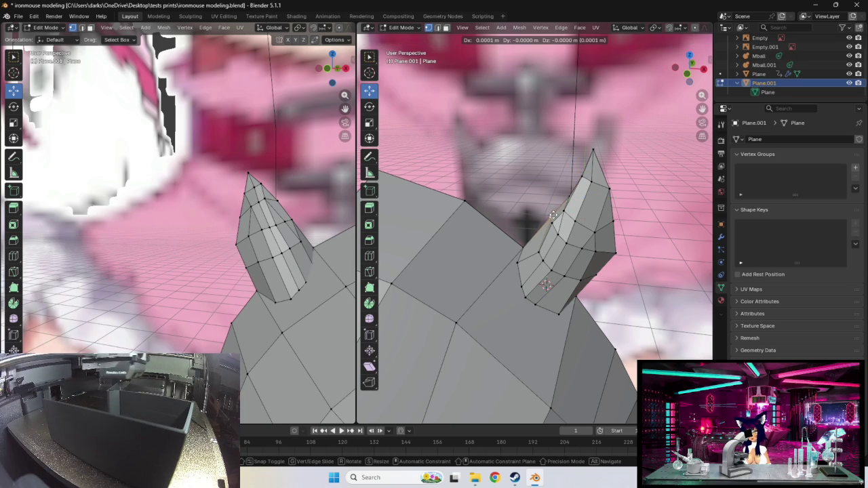
- Move the horn vertex down and to the left
{"action": "middle_click_drag", "start_coordinate": [550, 216], "coordinate": [562, 212]}
{"action": "key", "text": "g"}
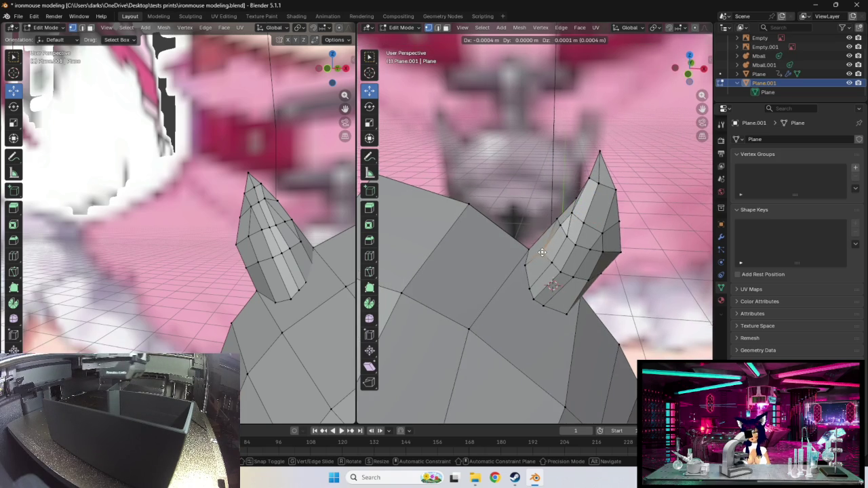
{"action": "left_click", "coordinate": [540, 232]}
{"action": "middle_click_drag", "start_coordinate": [540, 233], "coordinate": [535, 225]}
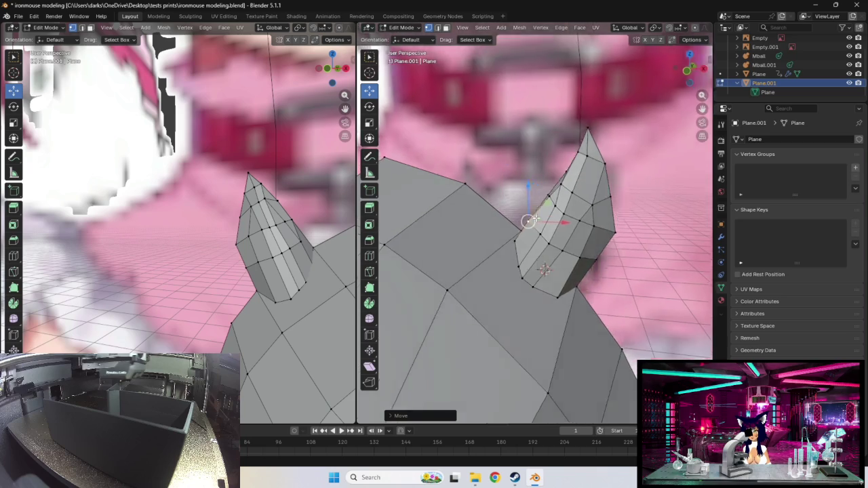
{"action": "scroll", "coordinate": [503, 196], "scroll_direction": "up", "scroll_amount": 1}
{"action": "scroll", "coordinate": [504, 197], "scroll_direction": "down", "scroll_amount": 3}
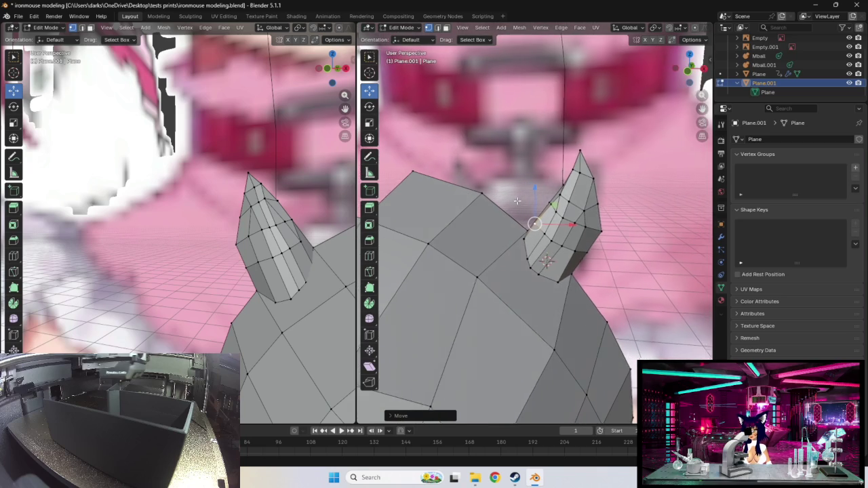
{"action": "scroll", "coordinate": [509, 202], "scroll_direction": "up", "scroll_amount": 3}
- In the left view, slide a horn side vertex along its edge and nudge the horn tip
{"action": "mouse_move", "coordinate": [310, 203]}
{"action": "middle_mouse_down"}
{"action": "mouse_move", "coordinate": [277, 236]}
{"action": "mouse_move", "coordinate": [267, 231]}
{"action": "mouse_move", "coordinate": [255, 241]}
{"action": "middle_mouse_up"}
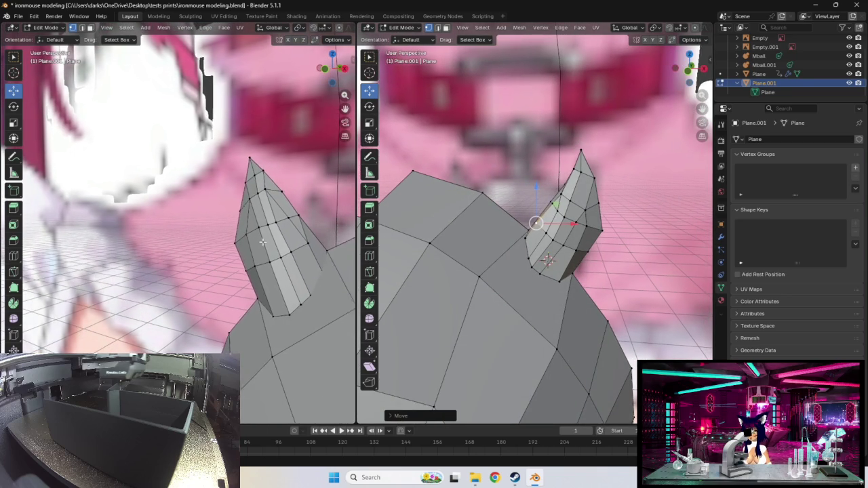
{"action": "left_click", "coordinate": [282, 217]}
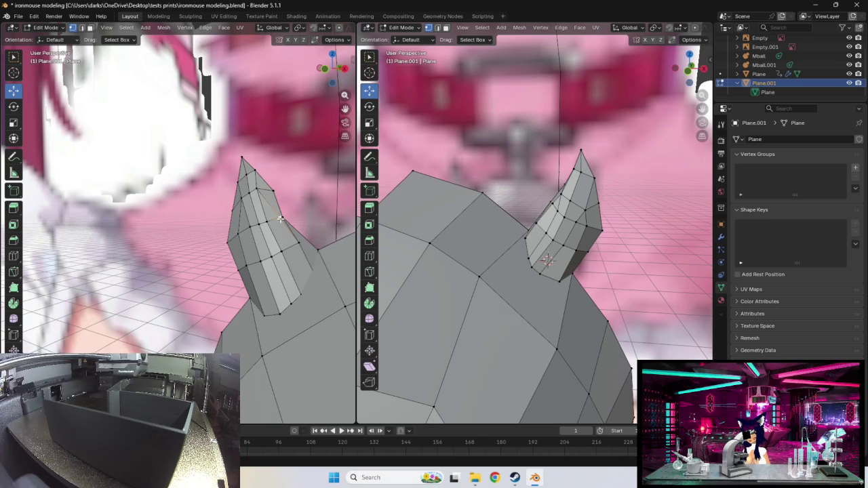
{"action": "key", "text": "g"}
{"action": "key", "text": "g"}
{"action": "left_click", "coordinate": [299, 246]}
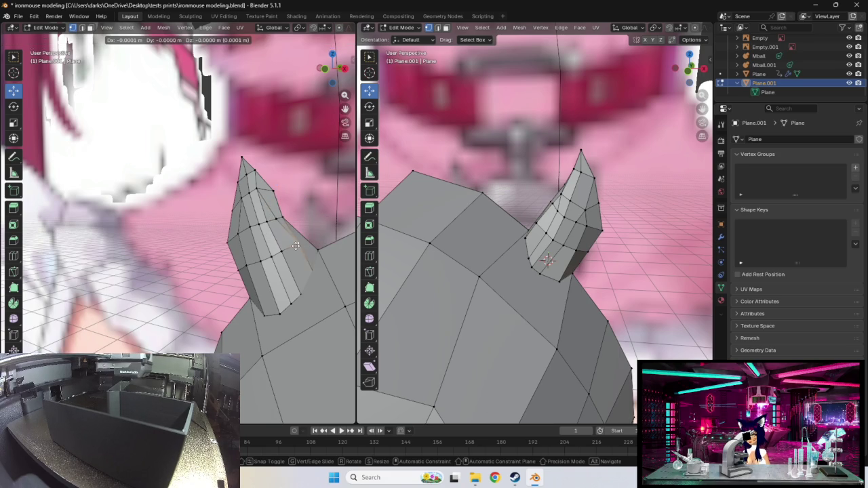
{"action": "middle_click_drag", "start_coordinate": [290, 244], "coordinate": [288, 172]}
{"action": "left_click", "coordinate": [217, 137]}
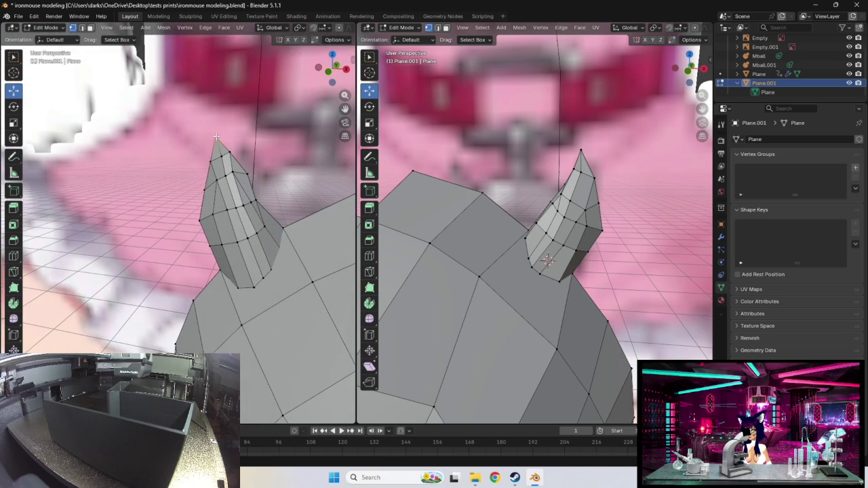
{"action": "key", "text": "g"}
{"action": "left_click", "coordinate": [222, 137]}
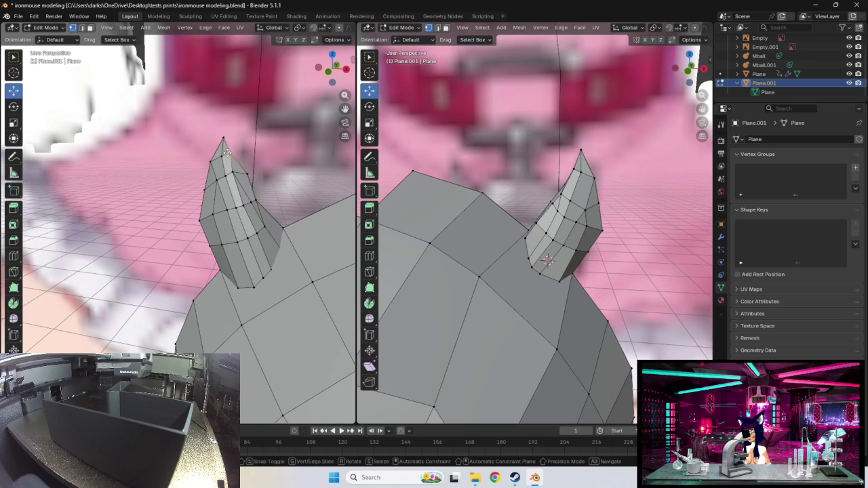
- Reposition the vertices near the left horn's tip with several small moves
{"action": "mouse_move", "coordinate": [237, 153]}
{"action": "middle_mouse_down"}
{"action": "mouse_move", "coordinate": [273, 160]}
{"action": "mouse_move", "coordinate": [269, 180]}
{"action": "middle_mouse_up"}
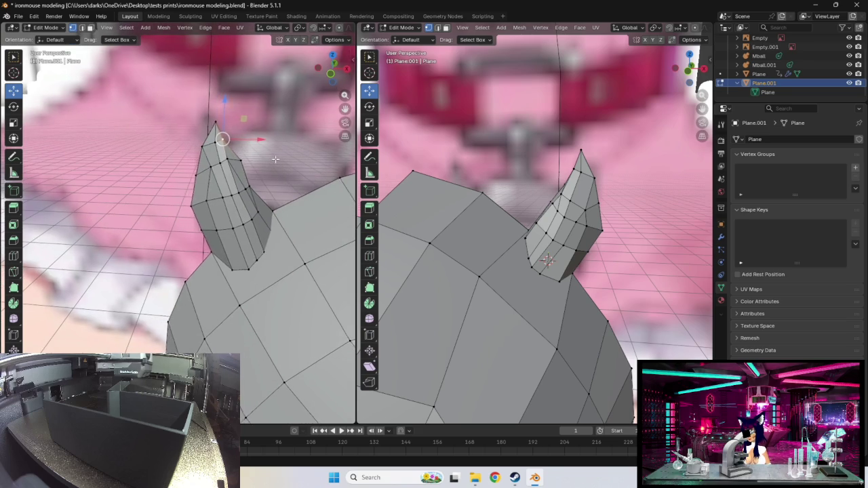
{"action": "left_click", "coordinate": [266, 147]}
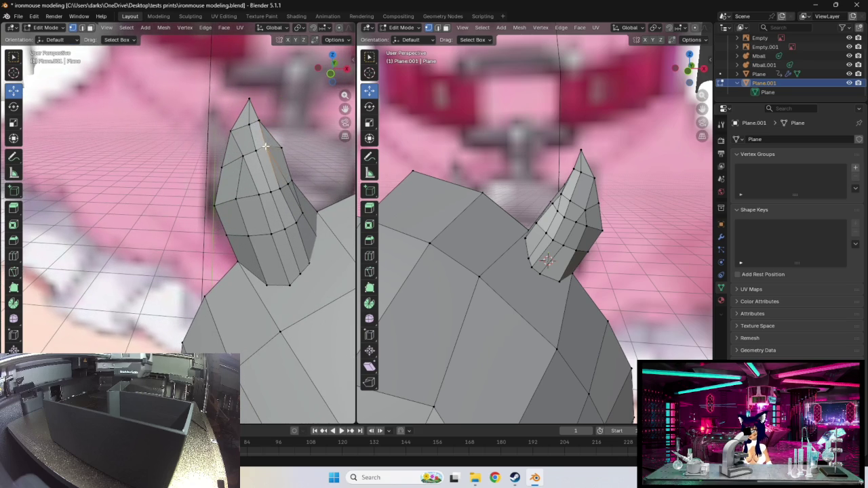
{"action": "key", "text": "g"}
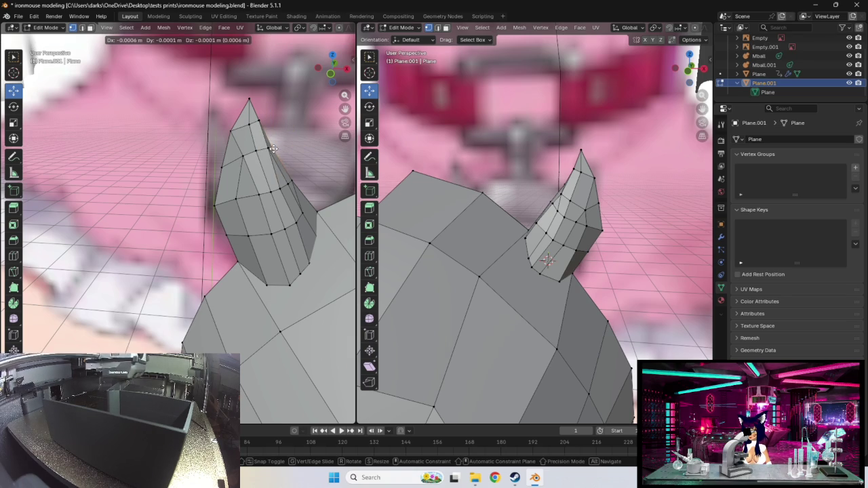
{"action": "left_click", "coordinate": [276, 146]}
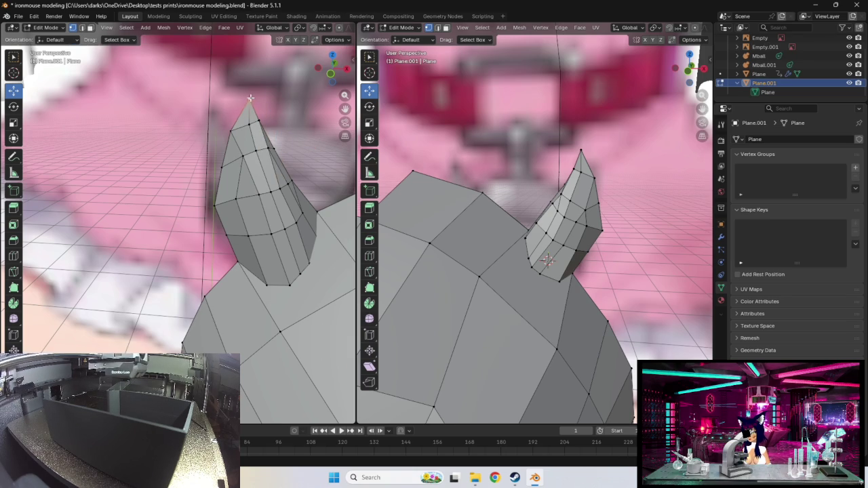
{"action": "key", "text": "g"}
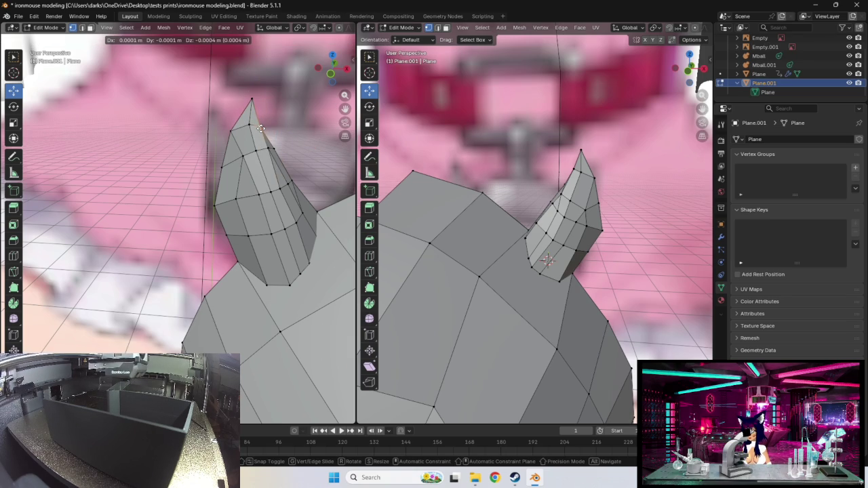
{"action": "left_click", "coordinate": [260, 127]}
{"action": "key", "text": "g"}
{"action": "left_click", "coordinate": [248, 126]}
{"action": "left_click", "coordinate": [235, 130]}
{"action": "key", "text": "g"}
{"action": "left_click", "coordinate": [235, 130]}
- Move vertices down along the horn's left edge to reshape it
{"action": "mouse_move", "coordinate": [235, 130]}
{"action": "middle_mouse_down"}
{"action": "mouse_move", "coordinate": [278, 161]}
{"action": "mouse_move", "coordinate": [200, 167]}
{"action": "middle_mouse_up"}
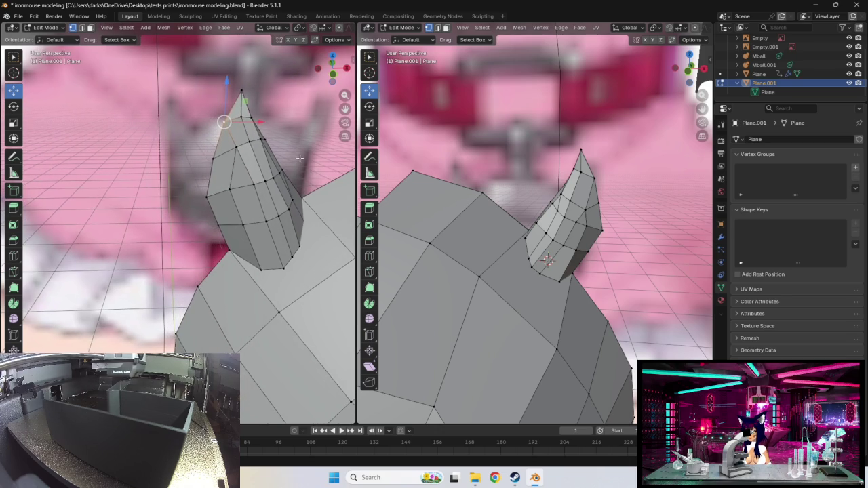
{"action": "key", "text": "g"}
{"action": "left_click", "coordinate": [200, 203]}
{"action": "key", "text": "g"}
{"action": "left_click", "coordinate": [196, 193]}
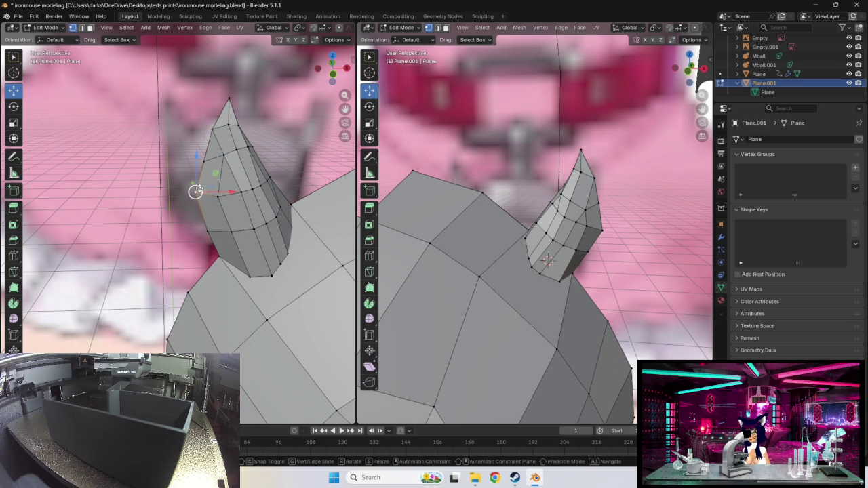
{"action": "key", "text": "g"}
{"action": "left_click", "coordinate": [202, 188]}
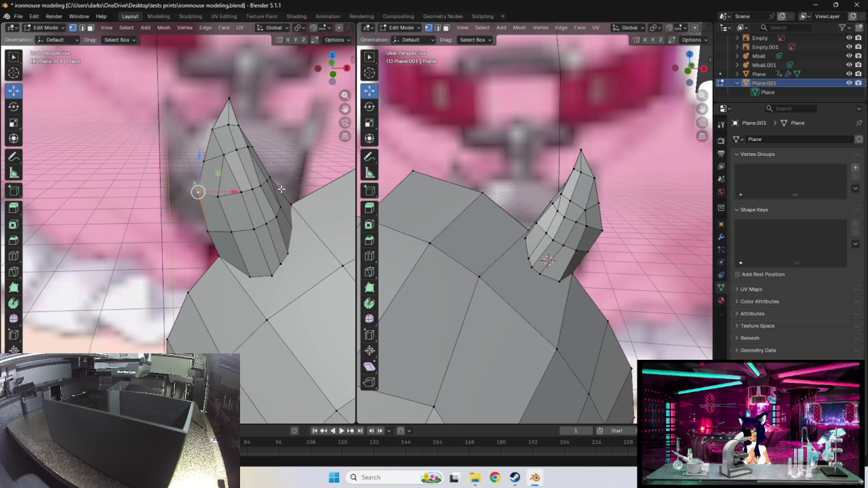
- Nudge an upper vertex on the horn's right edge
{"action": "middle_click_drag", "start_coordinate": [280, 189], "coordinate": [258, 189]}
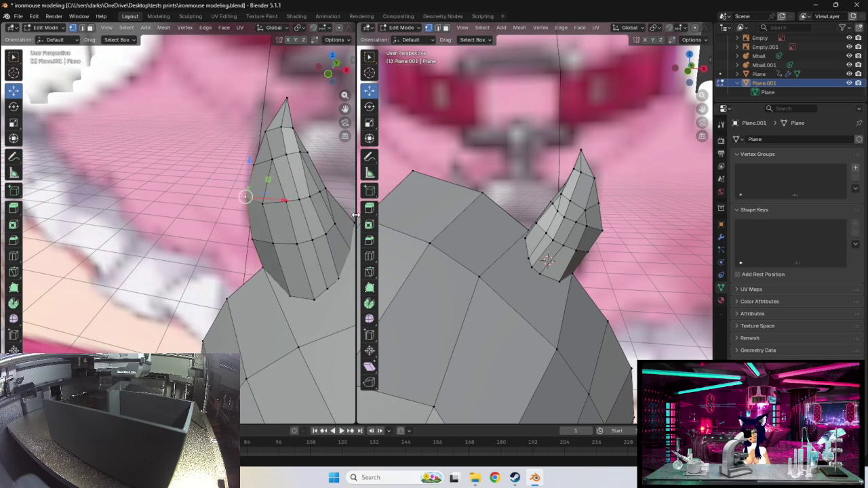
{"action": "middle_click_drag", "start_coordinate": [352, 214], "coordinate": [6, 217]}
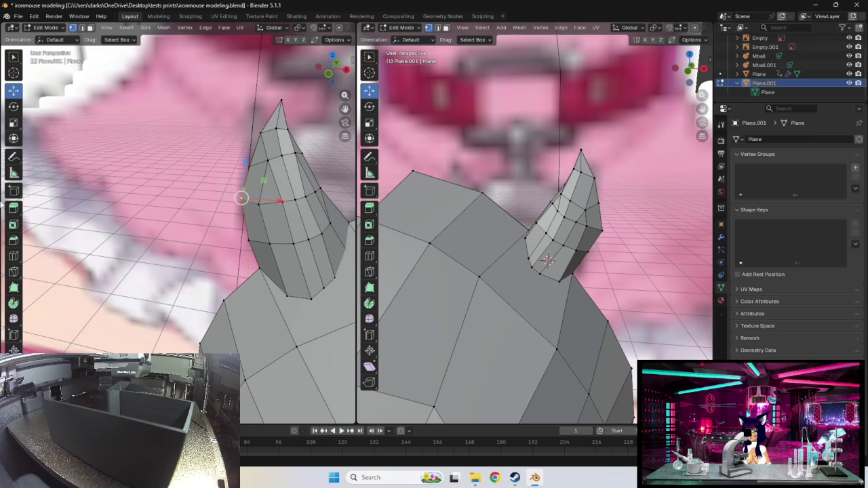
{"action": "middle_click_drag", "start_coordinate": [180, 195], "coordinate": [170, 198]}
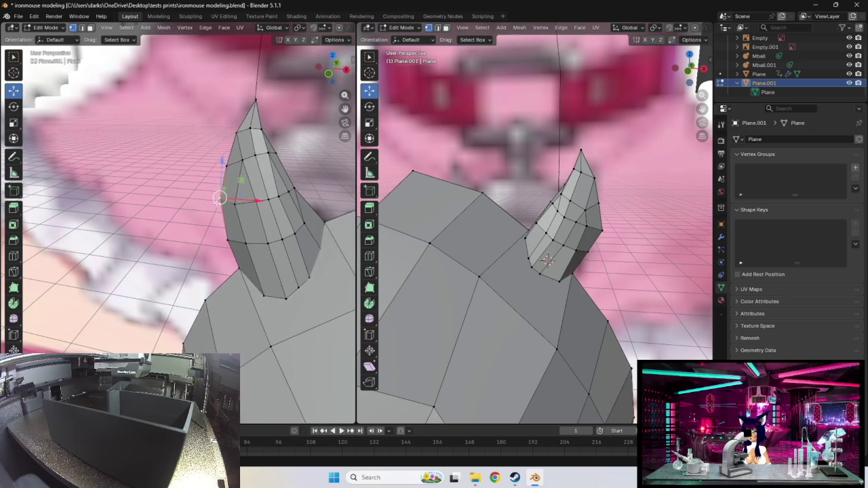
{"action": "left_click", "coordinate": [277, 197]}
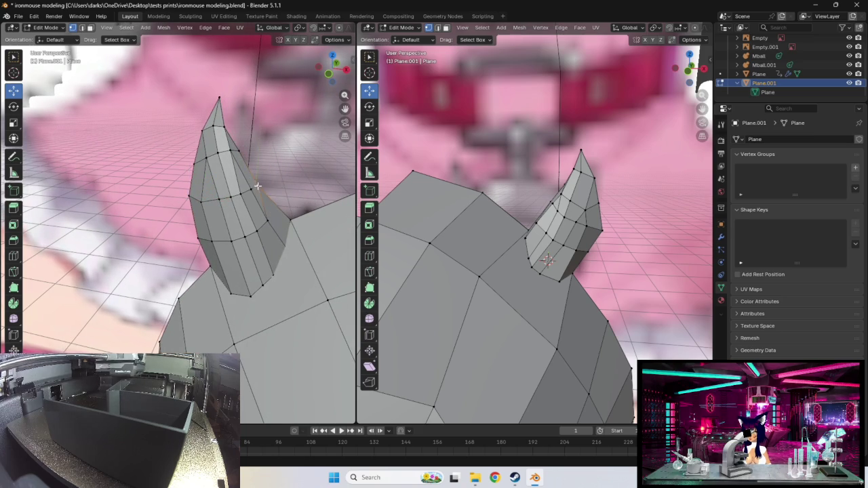
{"action": "left_click", "coordinate": [291, 218]}
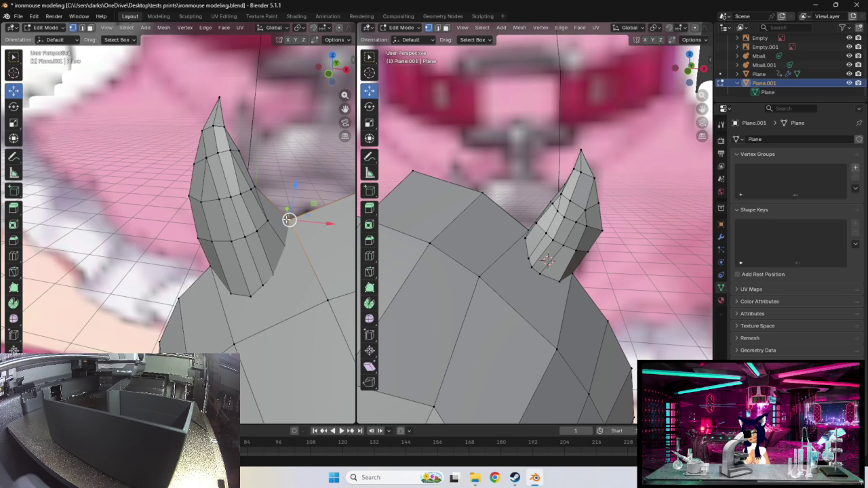
{"action": "left_click", "coordinate": [254, 187]}
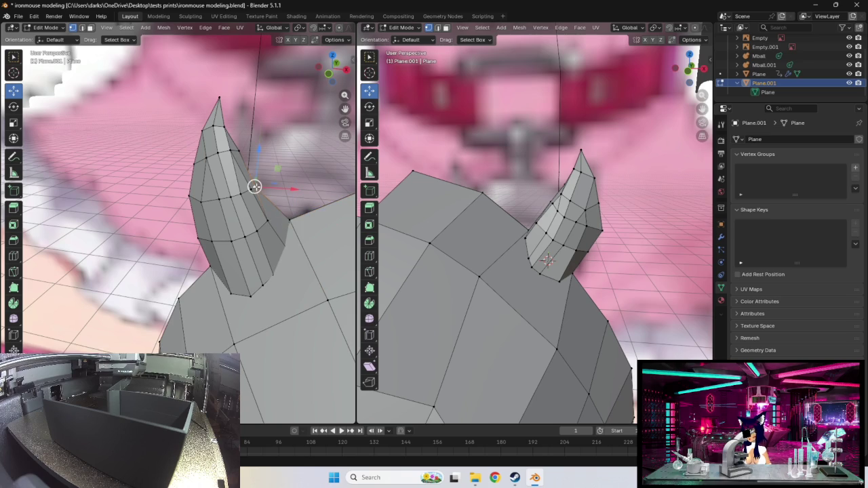
{"action": "left_click_drag", "start_coordinate": [254, 186], "coordinate": [259, 185]}
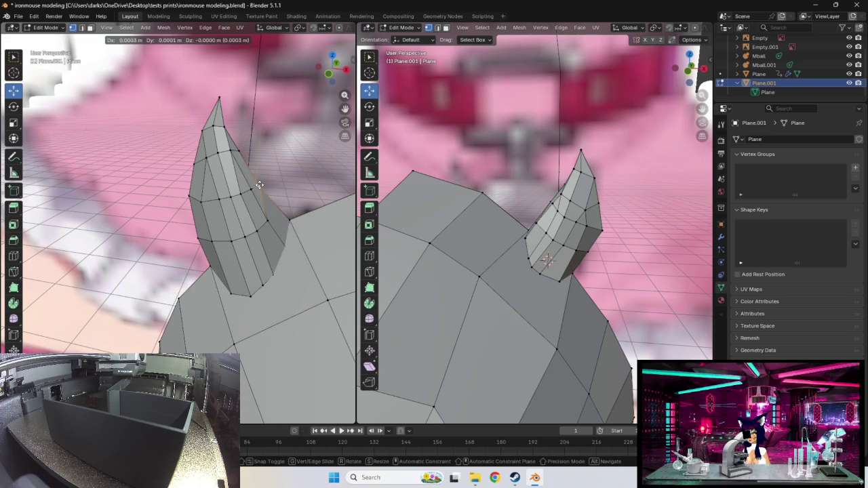
{"action": "left_click", "coordinate": [239, 150]}
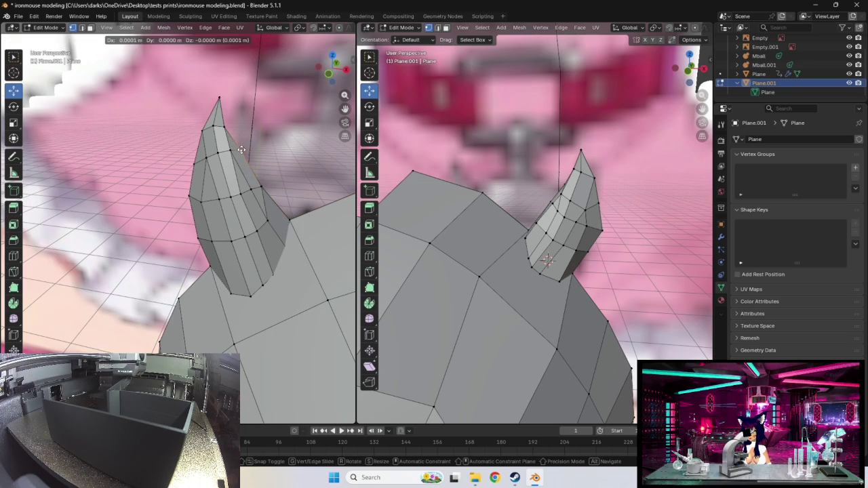
- Reposition the horn tip, shift a middle edge loop, and select two left-edge vertices
{"action": "mouse_move", "coordinate": [255, 141]}
{"action": "middle_mouse_down"}
{"action": "mouse_move", "coordinate": [202, 147]}
{"action": "mouse_move", "coordinate": [218, 150]}
{"action": "middle_mouse_up"}
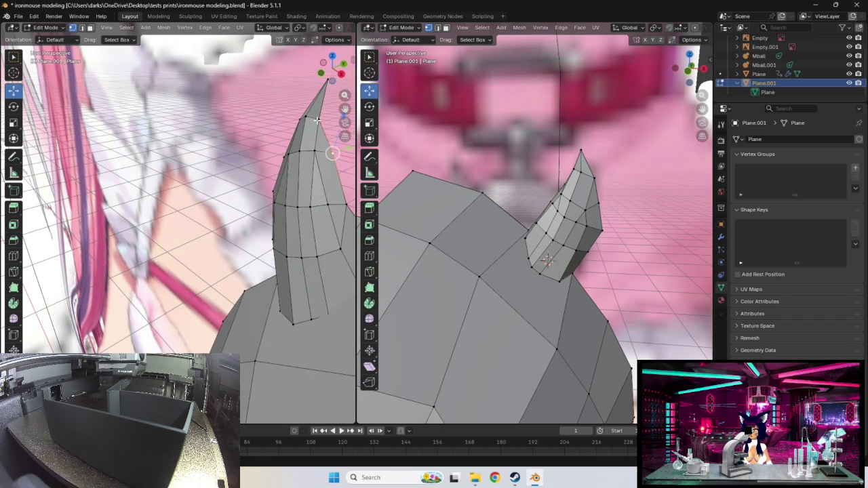
{"action": "key", "text": "g"}
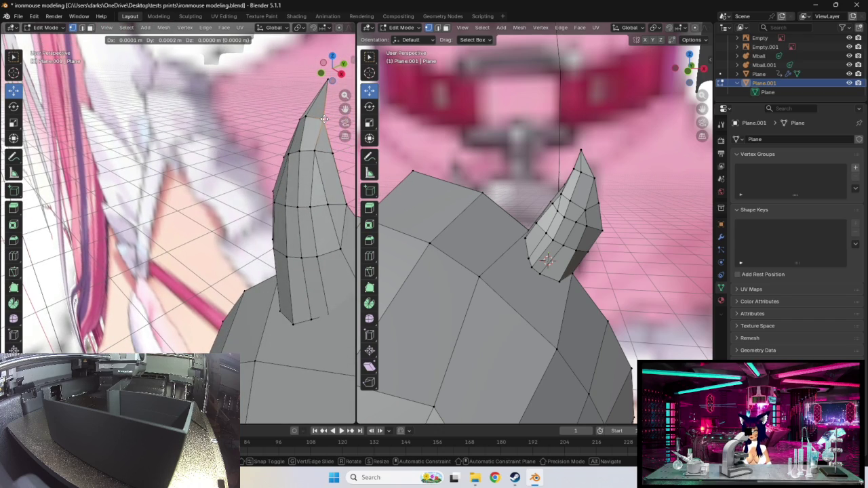
{"action": "left_click", "coordinate": [324, 119]}
{"action": "mouse_move", "coordinate": [324, 118]}
{"action": "middle_mouse_down"}
{"action": "mouse_move", "coordinate": [235, 166]}
{"action": "mouse_move", "coordinate": [243, 180]}
{"action": "middle_mouse_up"}
{"action": "middle_click_drag", "start_coordinate": [239, 179], "coordinate": [251, 195]}
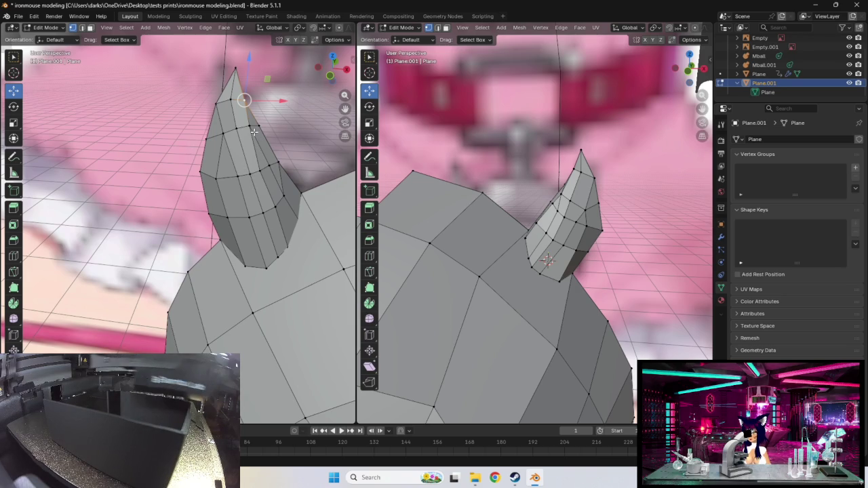
{"action": "left_click", "coordinate": [259, 173], "text": "alt"}
{"action": "key", "text": "g"}
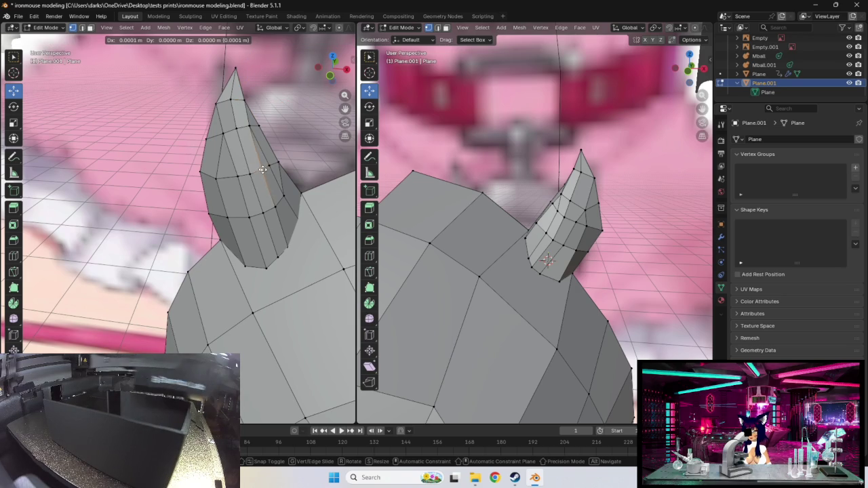
{"action": "left_click", "coordinate": [263, 169]}
{"action": "middle_click_drag", "start_coordinate": [258, 170], "coordinate": [210, 172]}
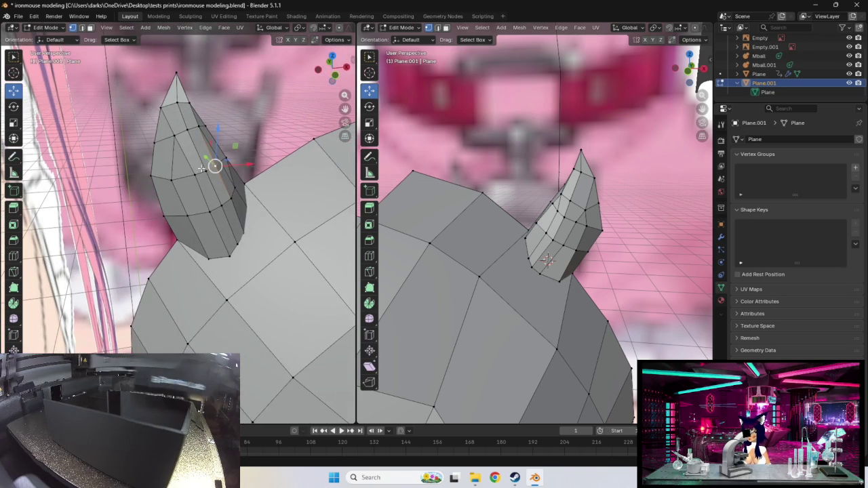
{"action": "left_click", "coordinate": [156, 143]}
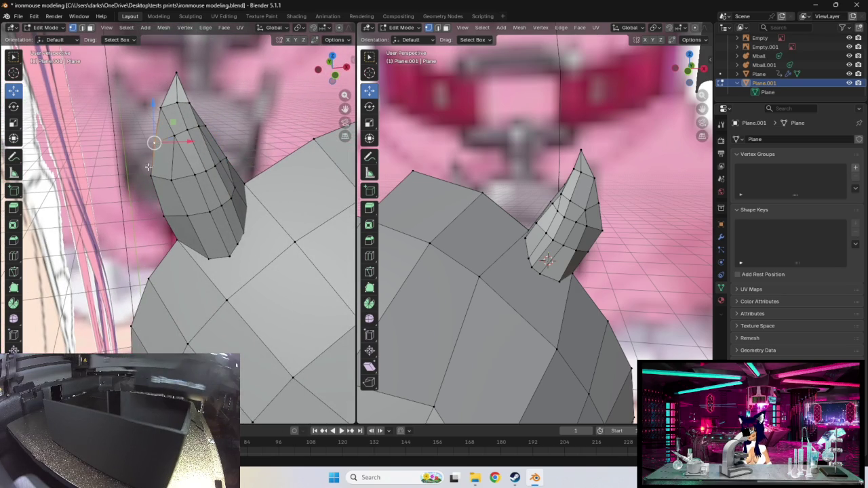
{"action": "left_click", "coordinate": [151, 174]}
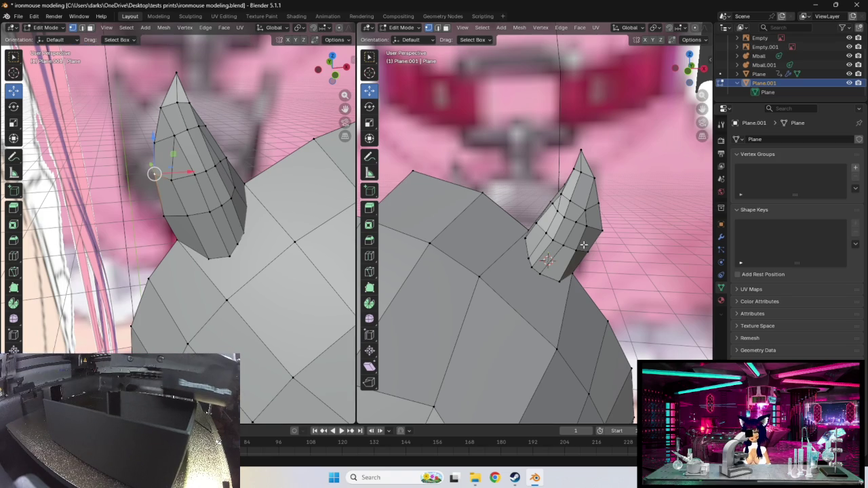
- Move the right horn's selected outer-edge vertices slightly outward to match the left horn
{"action": "middle_click_drag", "start_coordinate": [575, 251], "coordinate": [609, 248]}
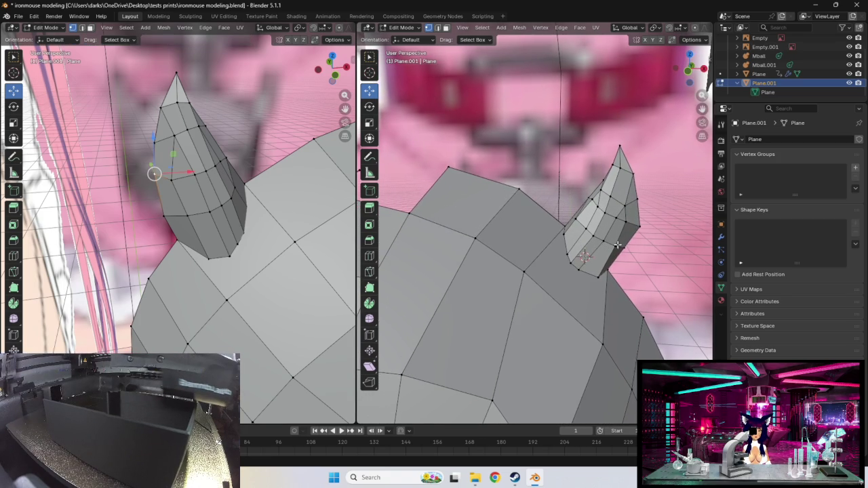
{"action": "key", "text": "g"}
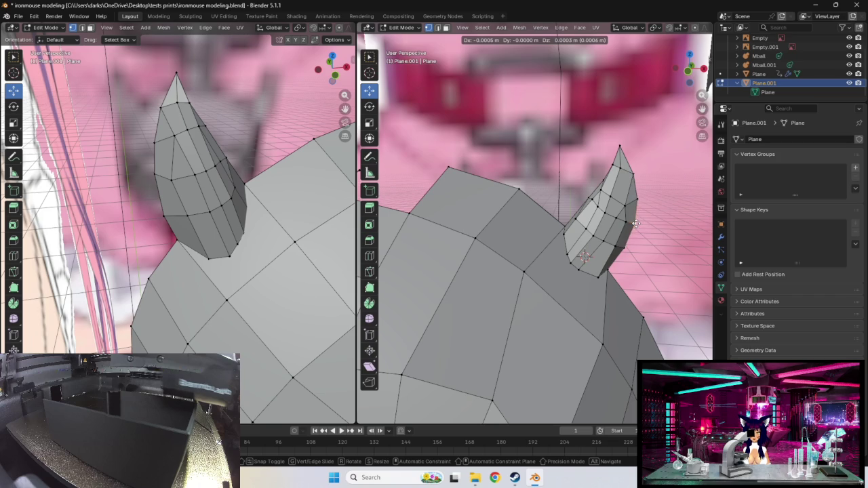
{"action": "left_click", "coordinate": [634, 222]}
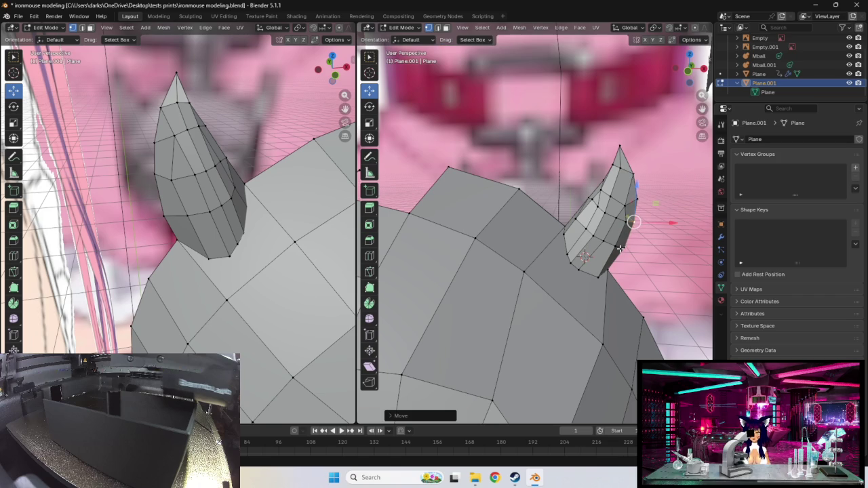
{"action": "middle_click_drag", "start_coordinate": [634, 222], "coordinate": [621, 248]}
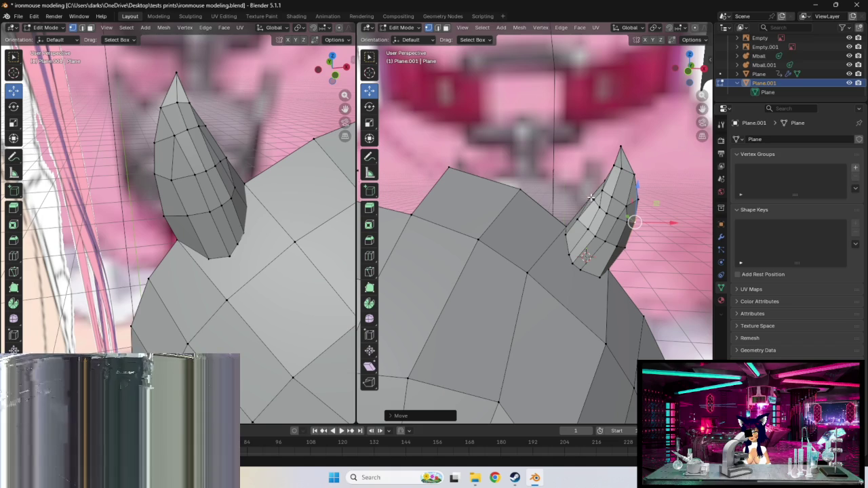
- Zoom out, deselect everything, and drag a head vertex downward
{"action": "mouse_move", "coordinate": [549, 225]}
{"action": "middle_mouse_down"}
{"action": "mouse_move", "coordinate": [497, 239]}
{"action": "mouse_move", "coordinate": [530, 226]}
{"action": "mouse_move", "coordinate": [514, 247]}
{"action": "middle_mouse_up"}
{"action": "scroll", "coordinate": [496, 239], "scroll_direction": "down", "scroll_amount": 5}
{"action": "scroll", "coordinate": [512, 231], "scroll_direction": "down", "scroll_amount": 2}
{"action": "scroll", "coordinate": [512, 231], "scroll_direction": "down", "scroll_amount": 2}
{"action": "scroll", "coordinate": [514, 241], "scroll_direction": "up", "scroll_amount": 2}
{"action": "scroll", "coordinate": [513, 240], "scroll_direction": "up", "scroll_amount": 2}
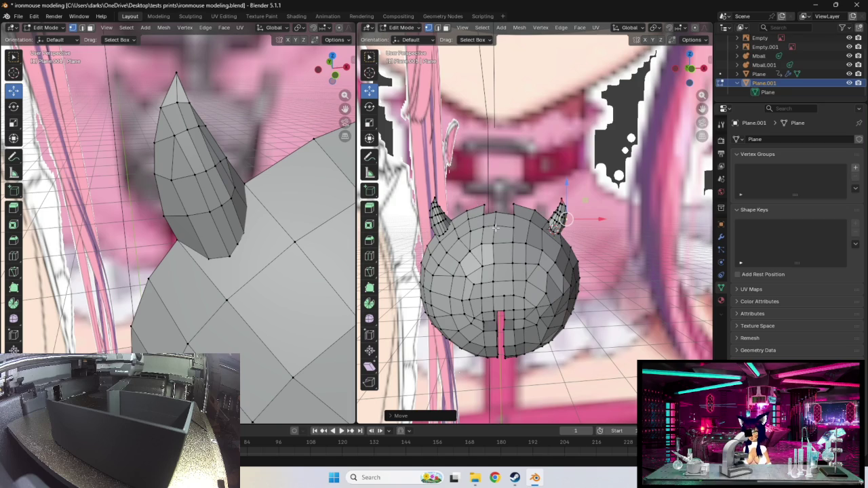
{"action": "key", "text": "alt+a"}
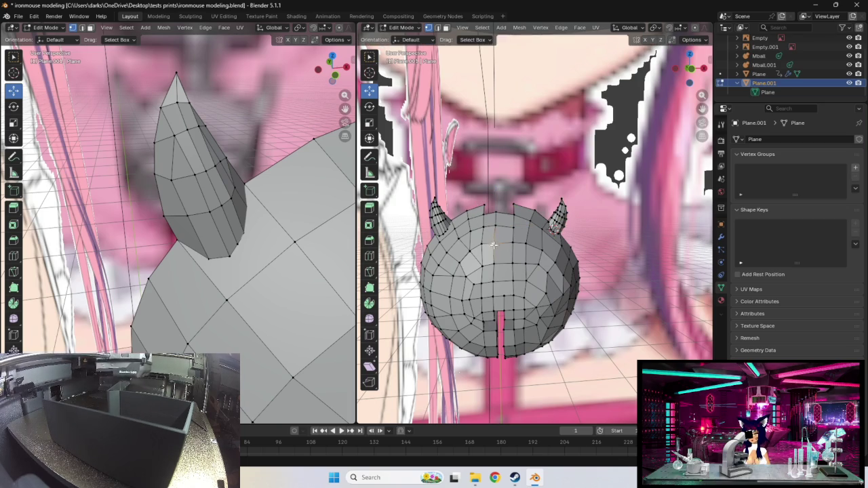
{"action": "left_click", "coordinate": [493, 244]}
{"action": "left_click_drag", "start_coordinate": [493, 244], "coordinate": [493, 263]}
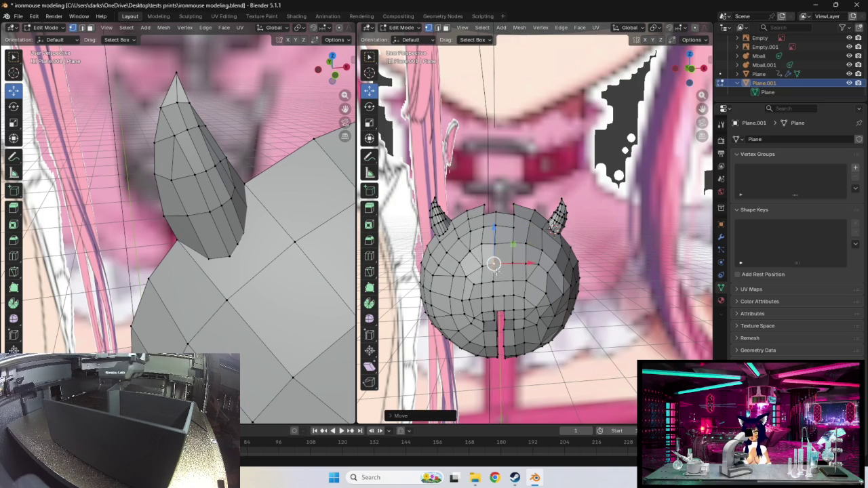
- Raise a vertex at the top of the head between the horns
{"action": "left_click", "coordinate": [490, 224]}
{"action": "key", "text": "g"}
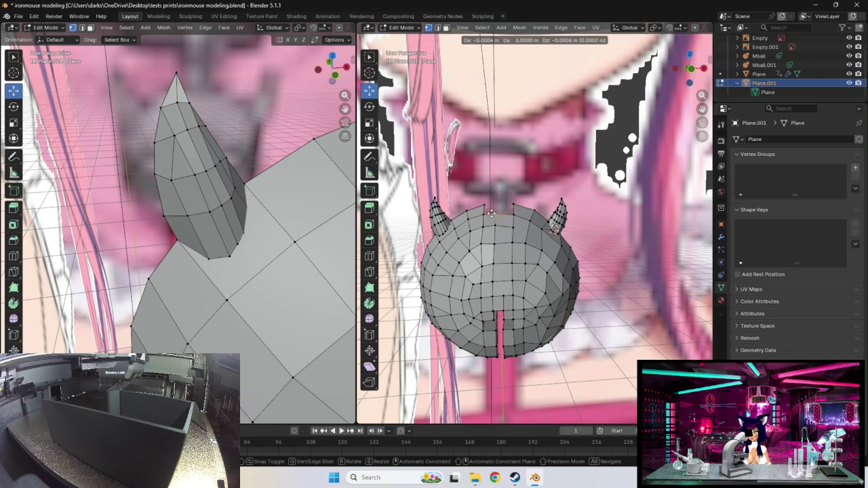
{"action": "left_click", "coordinate": [491, 213]}
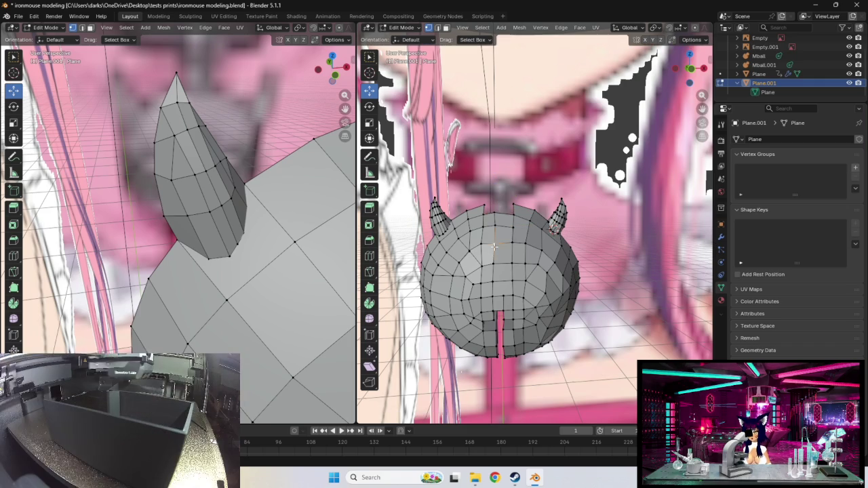
{"action": "middle_click_drag", "start_coordinate": [494, 247], "coordinate": [506, 247]}
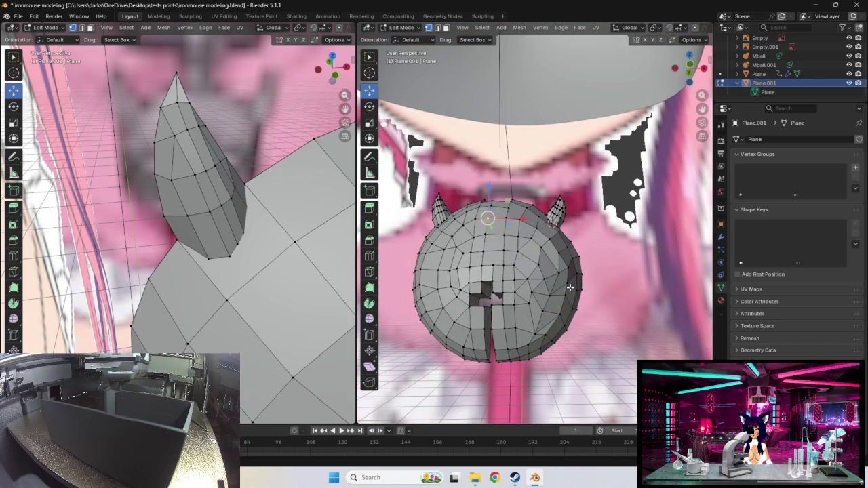
- Zoom in on the top of the head near the horn, leaving the selected vertex in place
{"action": "scroll", "coordinate": [497, 290], "scroll_direction": "down", "scroll_amount": 5}
{"action": "mouse_move", "coordinate": [497, 290]}
{"action": "middle_mouse_down"}
{"action": "mouse_move", "coordinate": [597, 295]}
{"action": "mouse_move", "coordinate": [527, 290]}
{"action": "middle_mouse_up"}
{"action": "scroll", "coordinate": [527, 291], "scroll_direction": "up", "scroll_amount": 4}
{"action": "scroll", "coordinate": [404, 295], "scroll_direction": "up", "scroll_amount": 2}
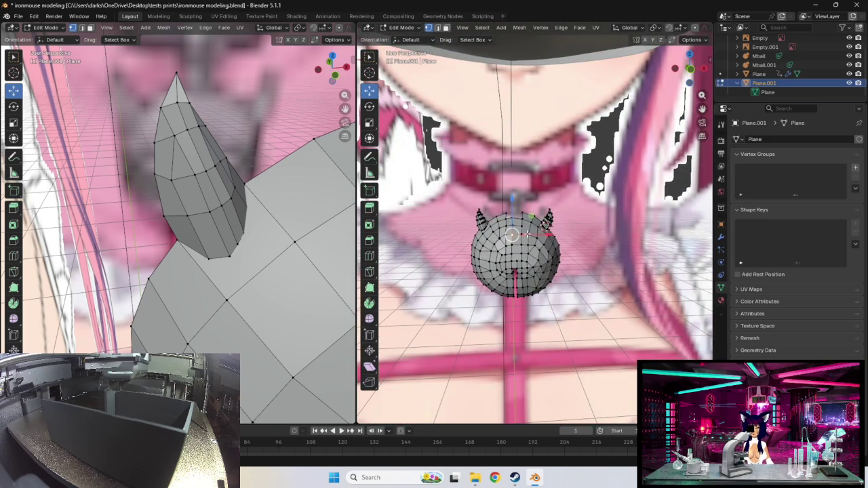
{"action": "scroll", "coordinate": [517, 256], "scroll_direction": "up", "scroll_amount": 2}
{"action": "scroll", "coordinate": [510, 232], "scroll_direction": "up", "scroll_amount": 1}
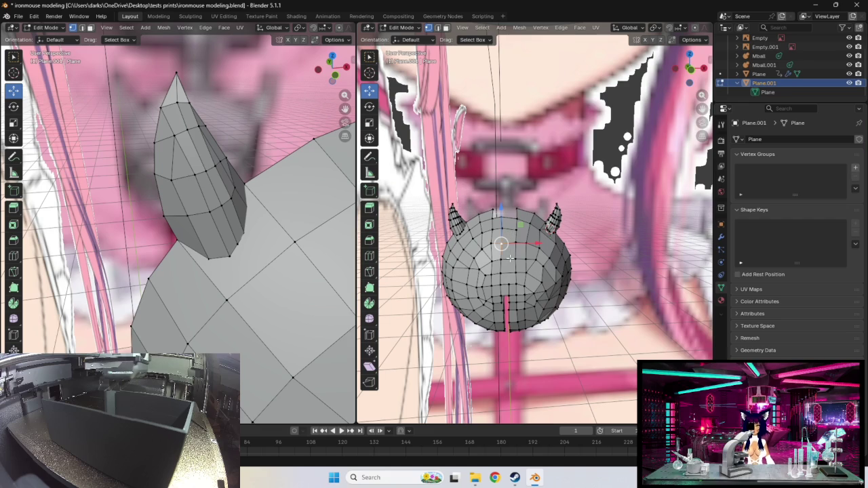
{"action": "scroll", "coordinate": [508, 258], "scroll_direction": "up", "scroll_amount": 2}
{"action": "scroll", "coordinate": [508, 260], "scroll_direction": "up", "scroll_amount": 1}
{"action": "scroll", "coordinate": [505, 261], "scroll_direction": "up", "scroll_amount": 1}
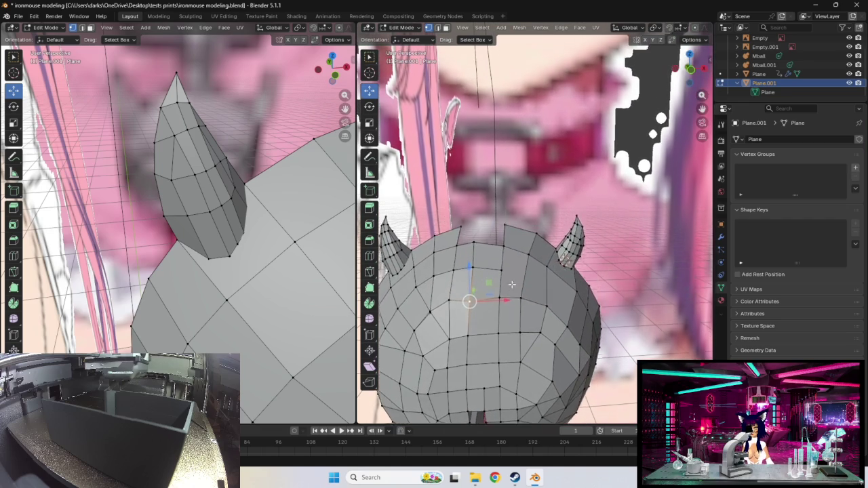
{"action": "scroll", "coordinate": [492, 266], "scroll_direction": "up", "scroll_amount": 1}
{"action": "scroll", "coordinate": [475, 271], "scroll_direction": "up", "scroll_amount": 1}
{"action": "middle_click_drag", "start_coordinate": [463, 261], "coordinate": [469, 261]}
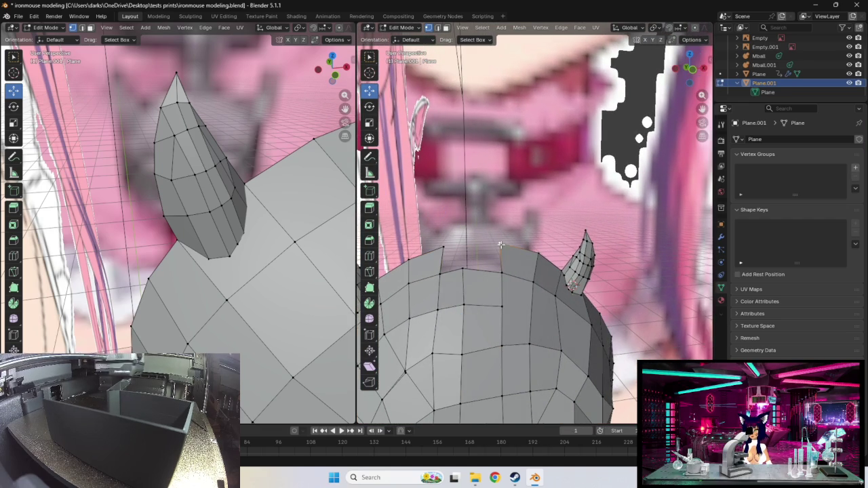
{"action": "key", "text": "g"}
{"action": "right_click", "coordinate": [499, 248]}
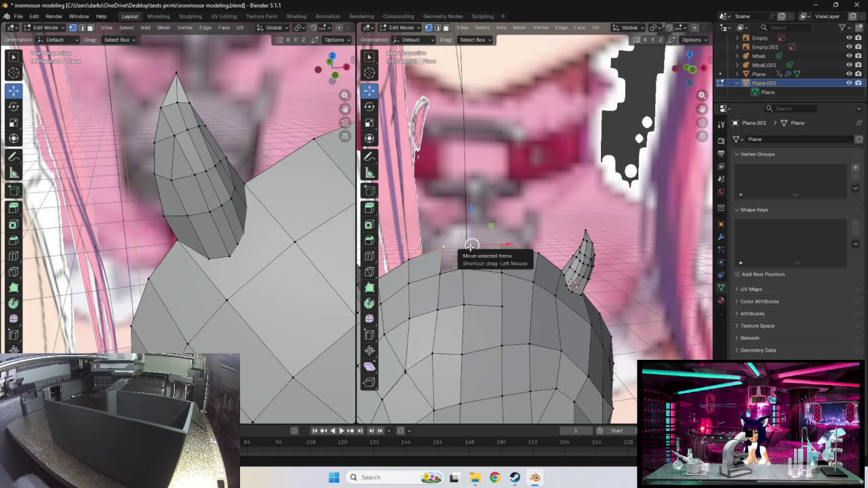
- Move a vertex beside the gap and select the vertex next to the peak
{"action": "mouse_move", "coordinate": [505, 264]}
{"action": "middle_mouse_down"}
{"action": "mouse_move", "coordinate": [629, 277]}
{"action": "mouse_move", "coordinate": [496, 297]}
{"action": "middle_mouse_up"}
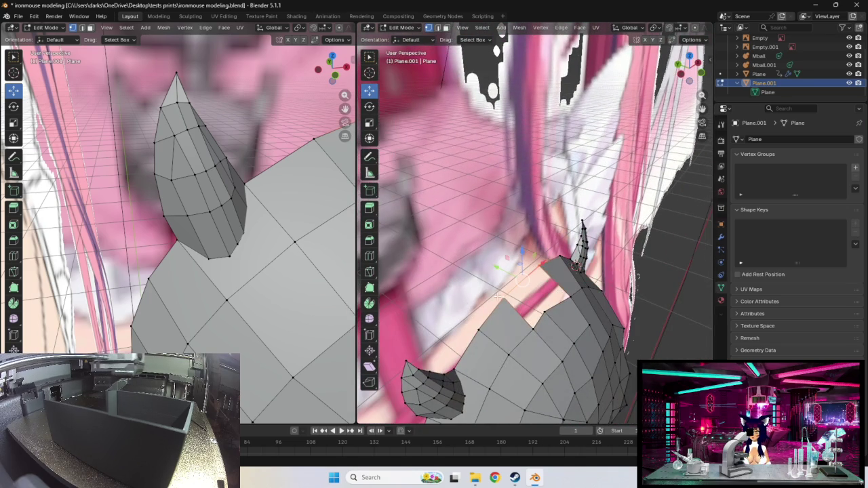
{"action": "left_click", "coordinate": [547, 318]}
{"action": "key", "text": "g"}
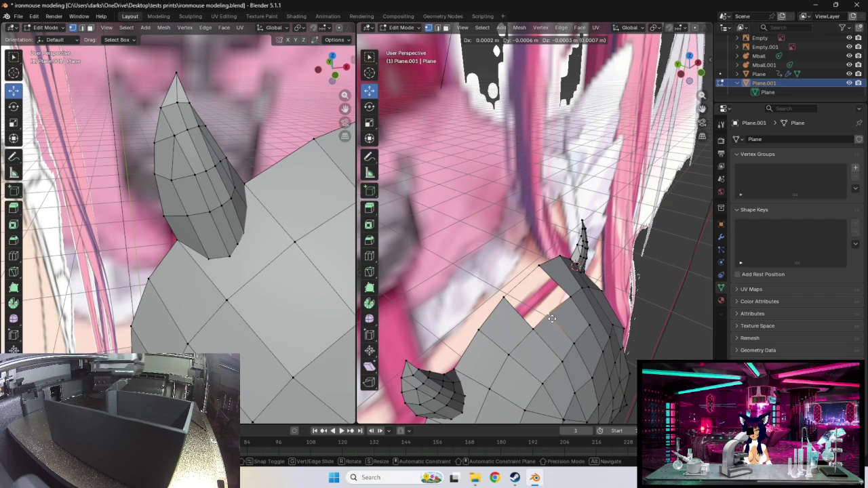
{"action": "left_click", "coordinate": [521, 323]}
{"action": "left_click", "coordinate": [505, 299]}
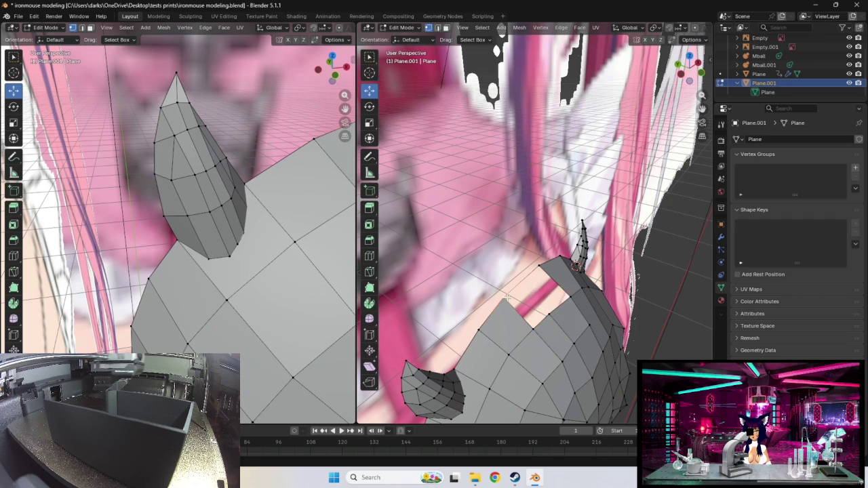
{"action": "left_click", "coordinate": [529, 326]}
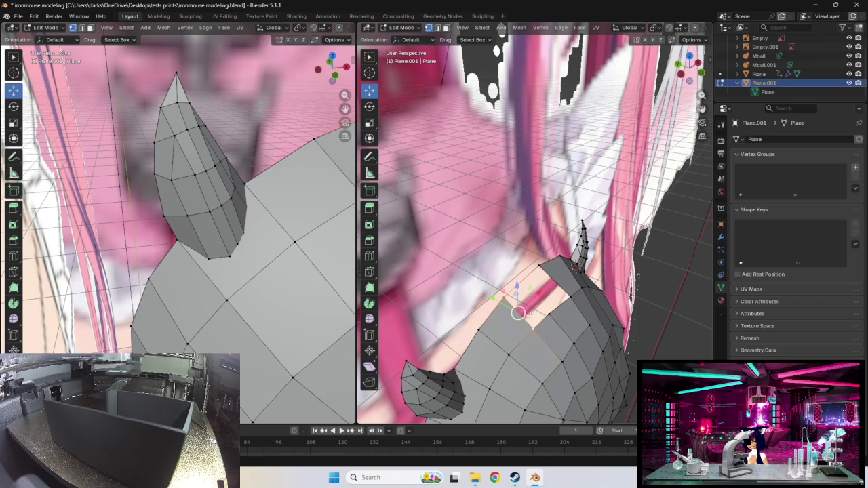
{"action": "key", "text": "r"}
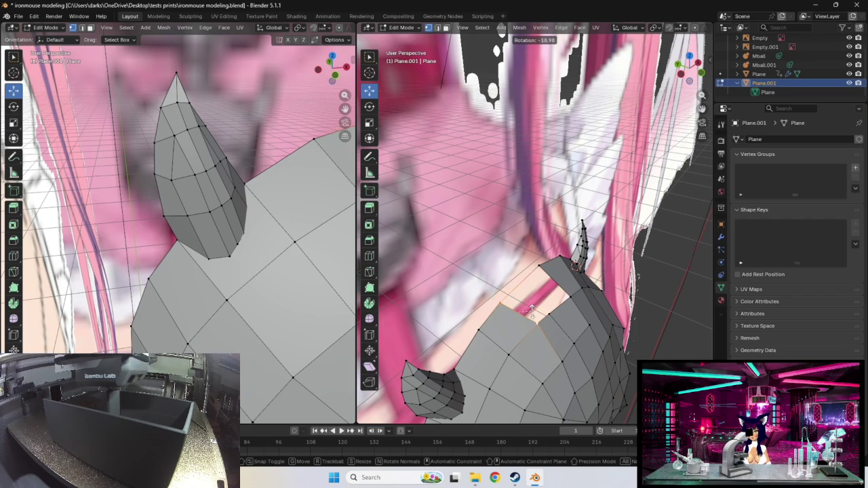
{"action": "right_click", "coordinate": [531, 313]}
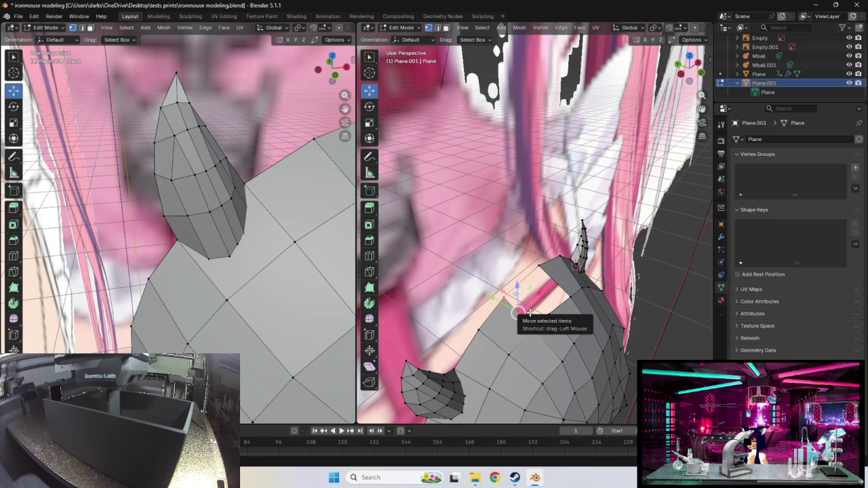
- Add a centred edge loop across the head near the gap
{"action": "key", "text": "ctrl+r"}
{"action": "left_click", "coordinate": [518, 313]}
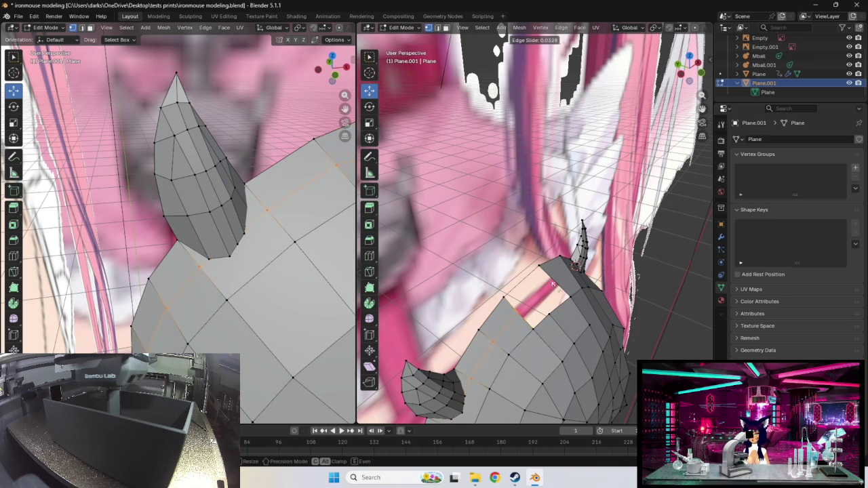
{"action": "right_click", "coordinate": [555, 285]}
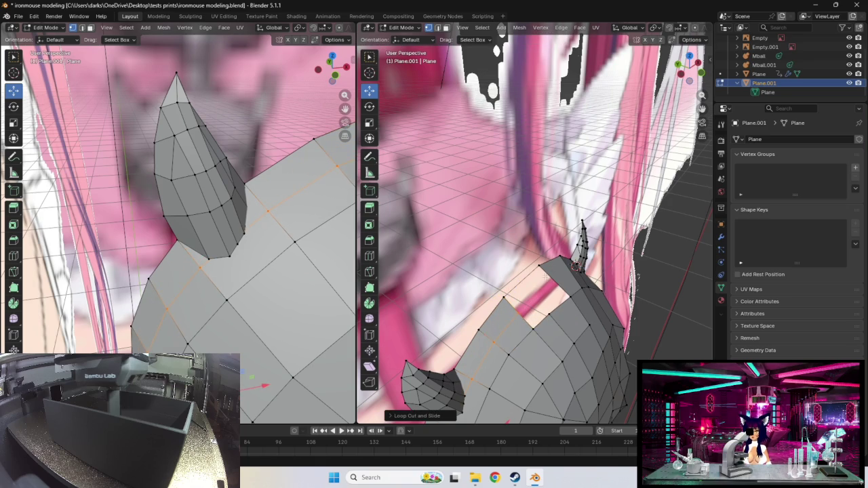
{"action": "key", "text": "alt+a"}
{"action": "right_click", "coordinate": [542, 265], "text": "shift"}
{"action": "left_click", "coordinate": [555, 280]}
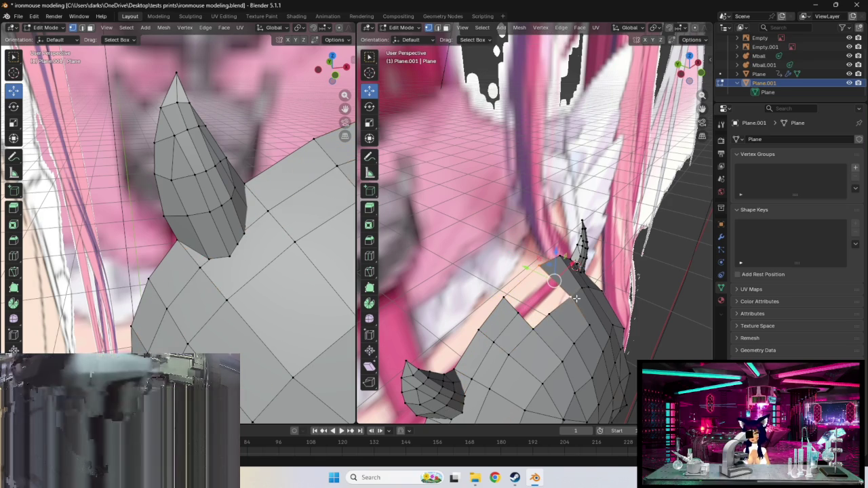
- Add a second edge loop near the horn base, sliding it into place
{"action": "key", "text": "ctrl+r"}
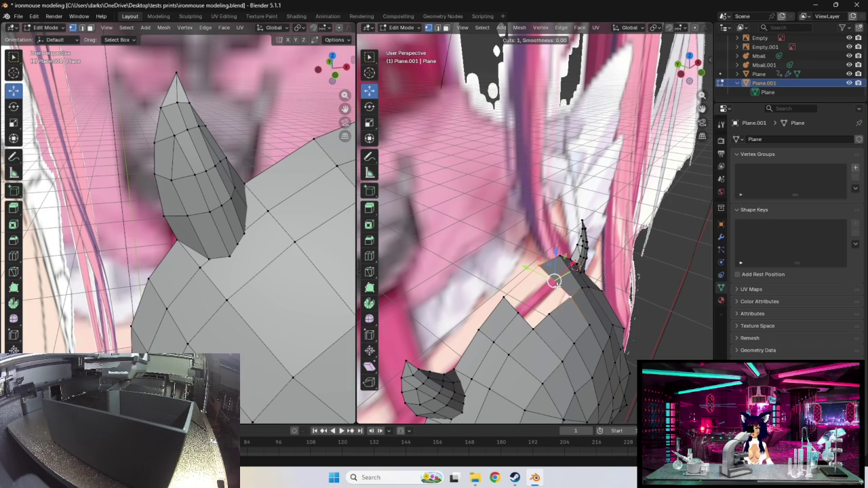
{"action": "left_click", "coordinate": [554, 281]}
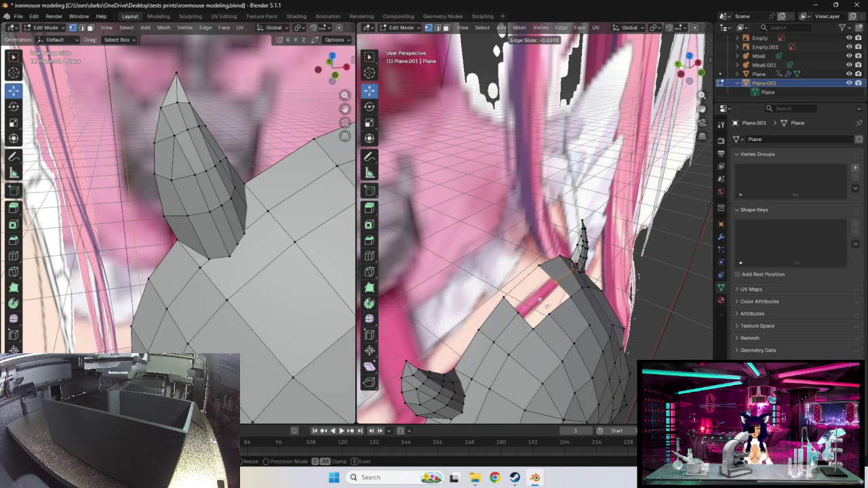
{"action": "left_click", "coordinate": [541, 298]}
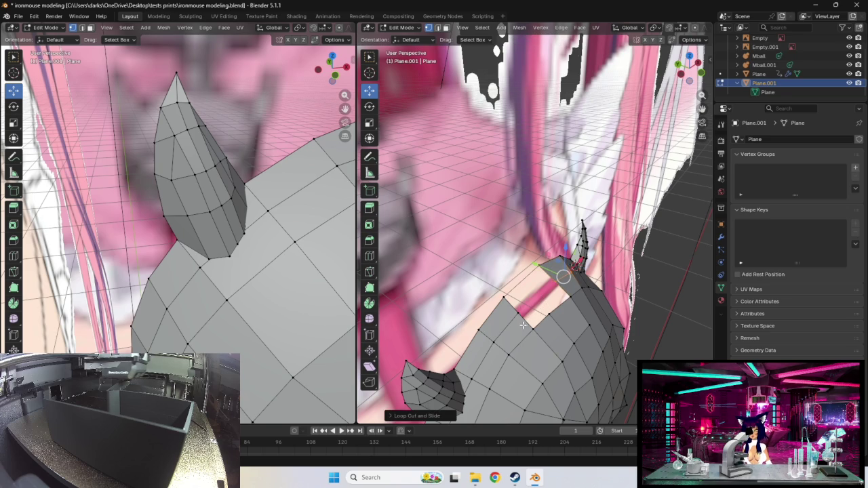
{"action": "left_click", "coordinate": [555, 286]}
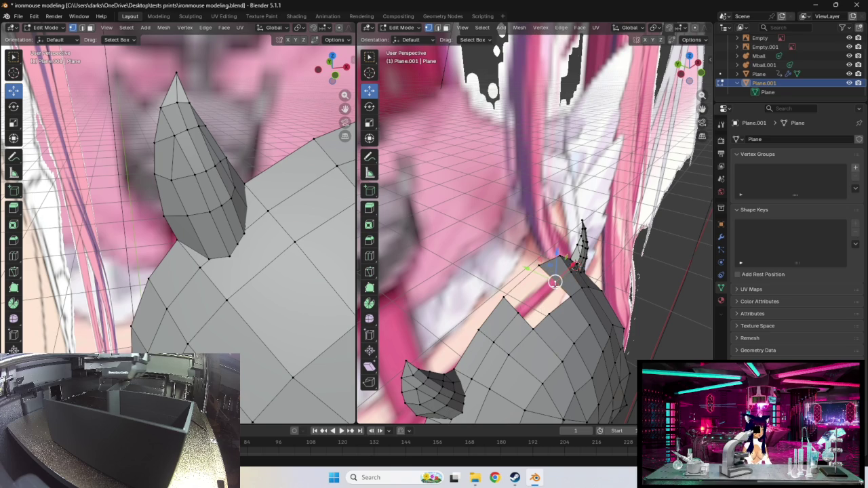
{"action": "left_click", "coordinate": [523, 313], "text": "shift"}
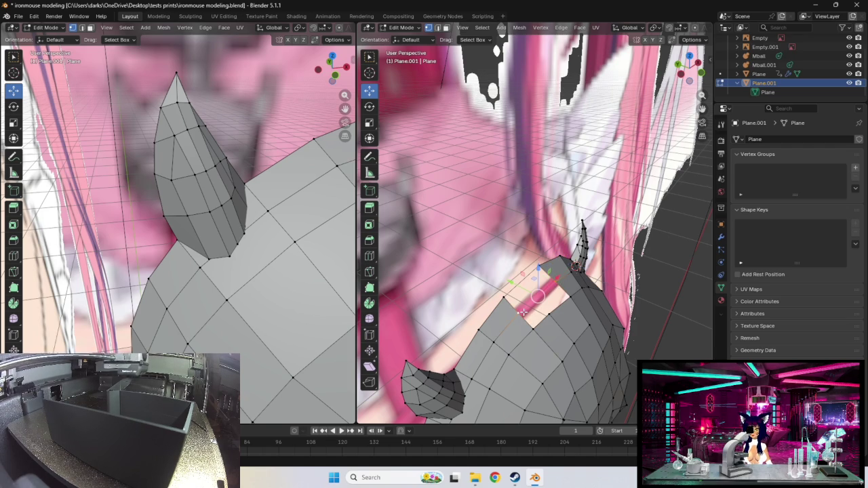
{"action": "key", "text": "r"}
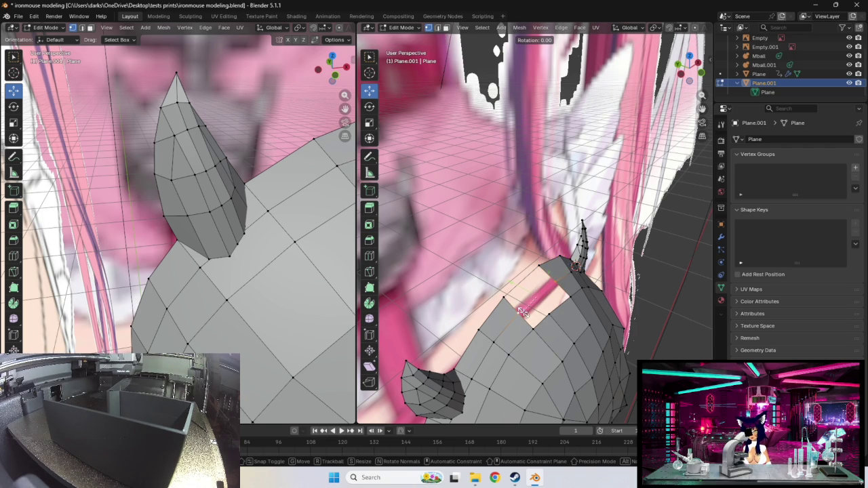
{"action": "key", "text": "Escape"}
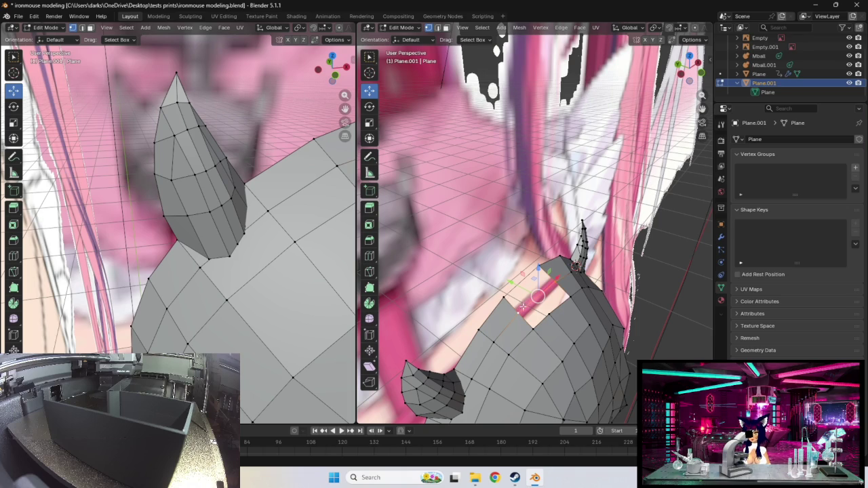
{"action": "scroll", "coordinate": [513, 307], "scroll_direction": "up", "scroll_amount": 3}
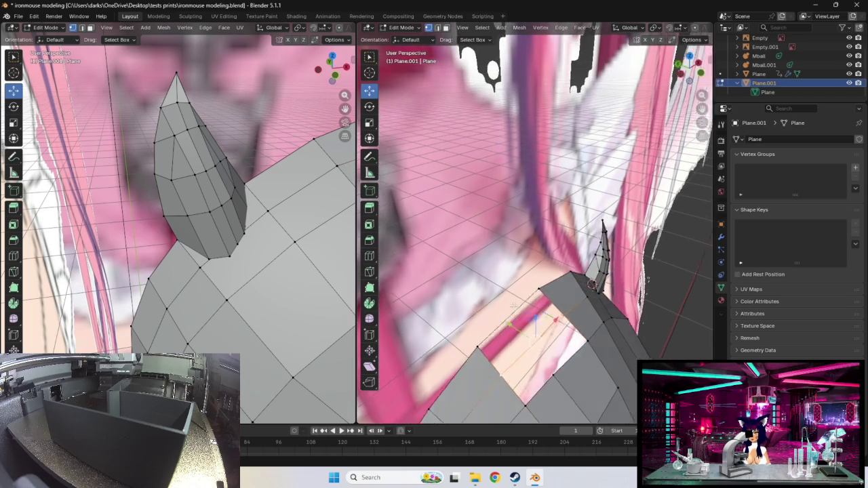
- Select an edge along the gap and nudge it slightly
{"action": "left_click", "coordinate": [461, 332]}
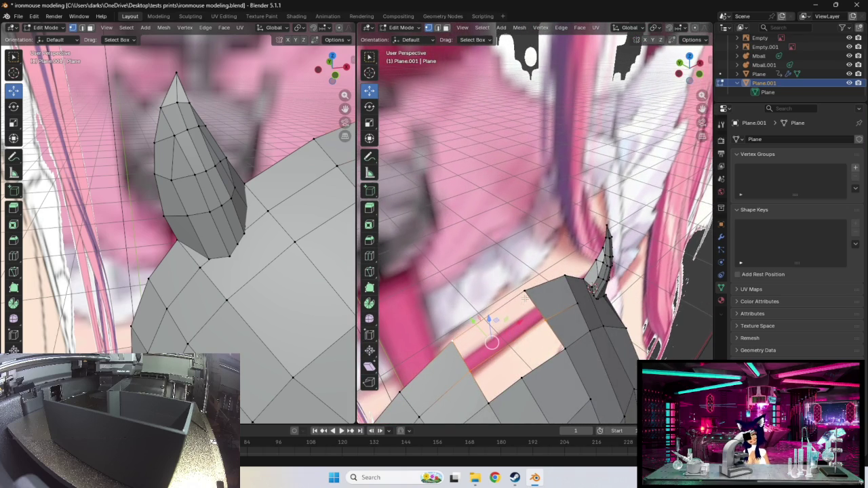
{"action": "left_click", "coordinate": [550, 324]}
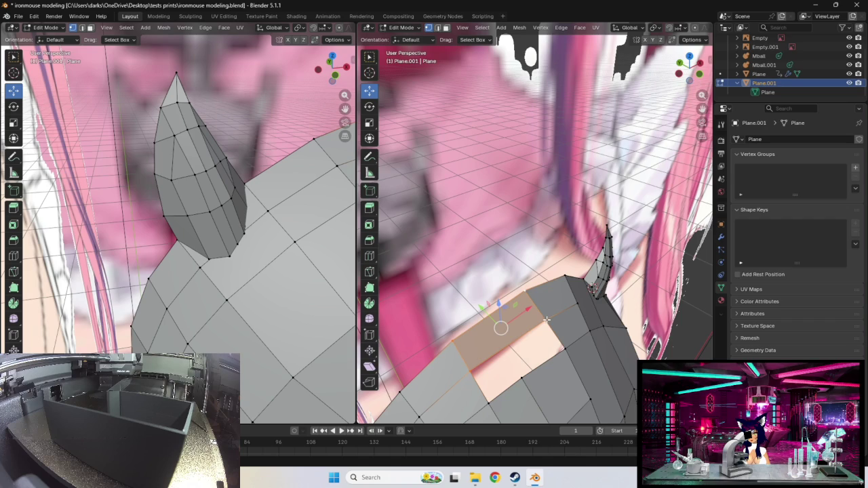
{"action": "left_click", "coordinate": [536, 313]}
{"action": "key", "text": "g"}
{"action": "left_click", "coordinate": [538, 314]}
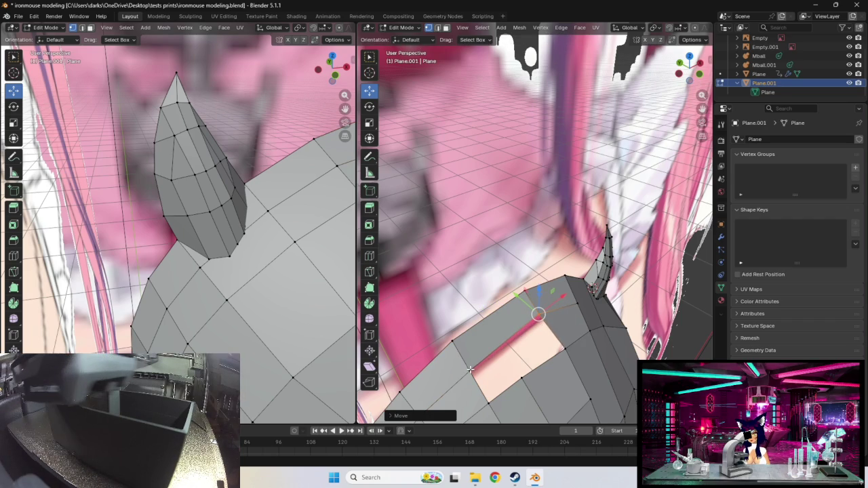
- Nudge two more gap edges slightly and select another edge along the gap
{"action": "left_click", "coordinate": [465, 360]}
{"action": "key", "text": "g"}
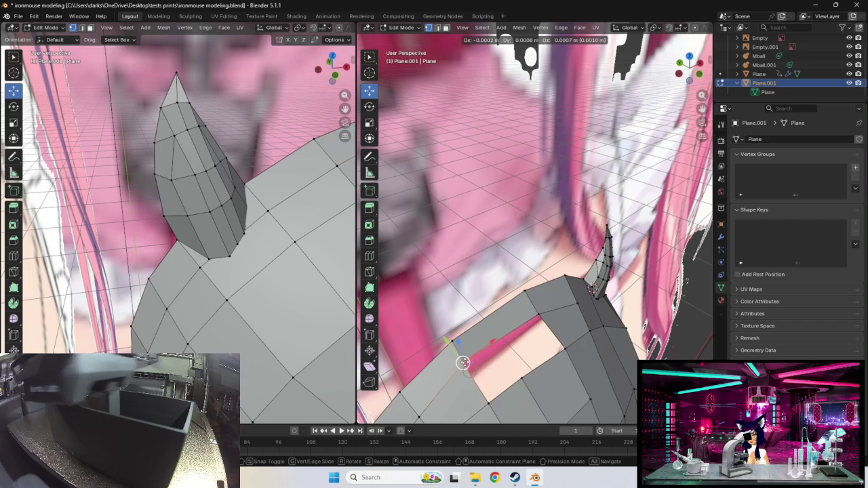
{"action": "left_click", "coordinate": [463, 362]}
{"action": "left_click", "coordinate": [536, 310]}
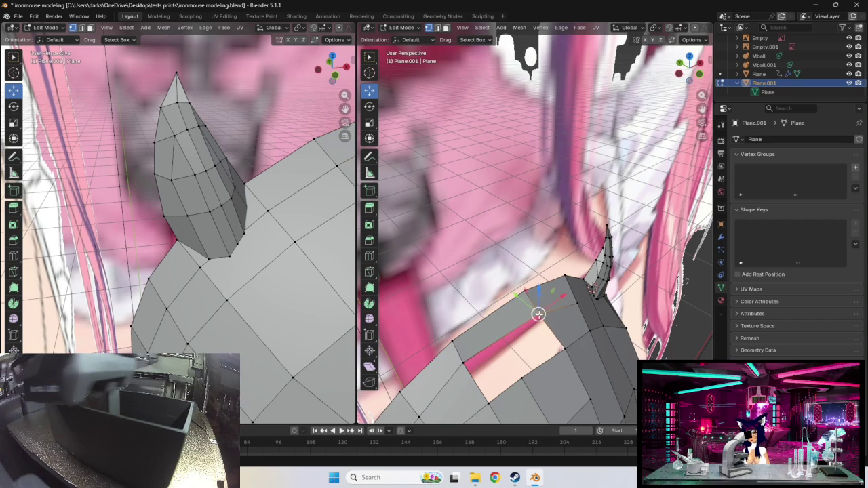
{"action": "key", "text": "g"}
{"action": "left_click", "coordinate": [533, 307]}
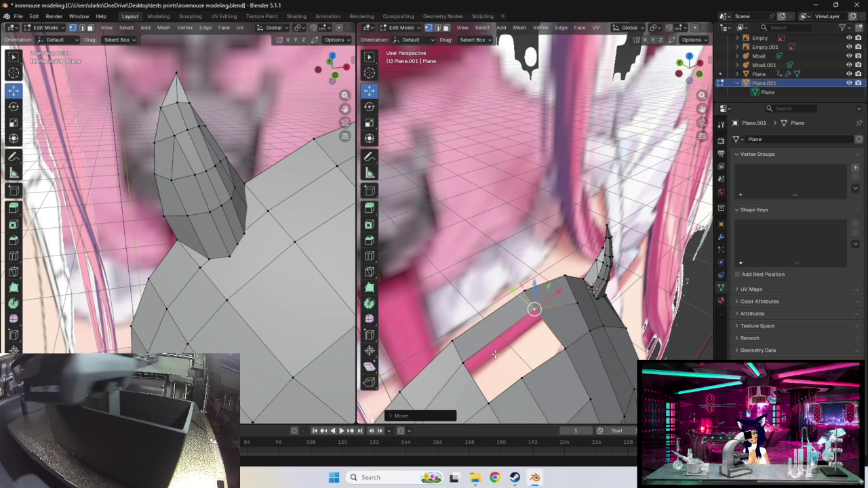
{"action": "mouse_move", "coordinate": [463, 359]}
{"action": "middle_mouse_down"}
{"action": "mouse_move", "coordinate": [488, 338]}
{"action": "mouse_move", "coordinate": [488, 348]}
{"action": "middle_mouse_up"}
{"action": "left_click", "coordinate": [490, 349]}
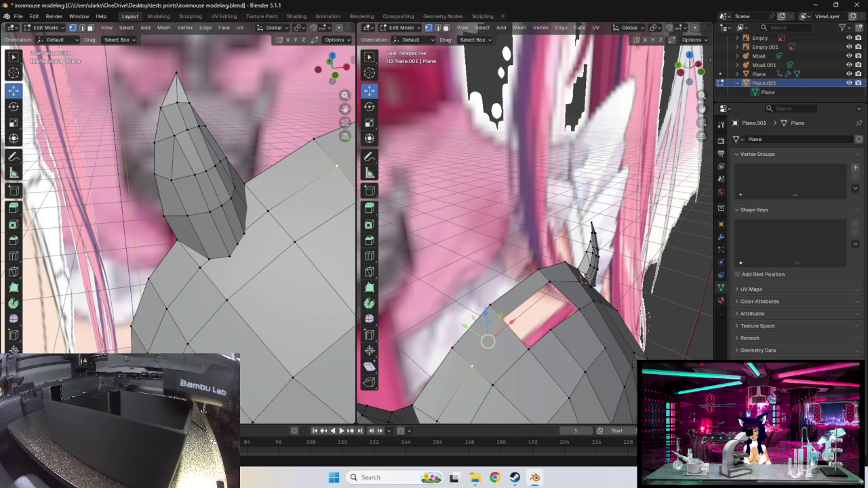
- Apply an edit from the context menu and shift a top-strip vertex left
{"action": "right_click", "coordinate": [478, 337]}
{"action": "left_click", "coordinate": [467, 343]}
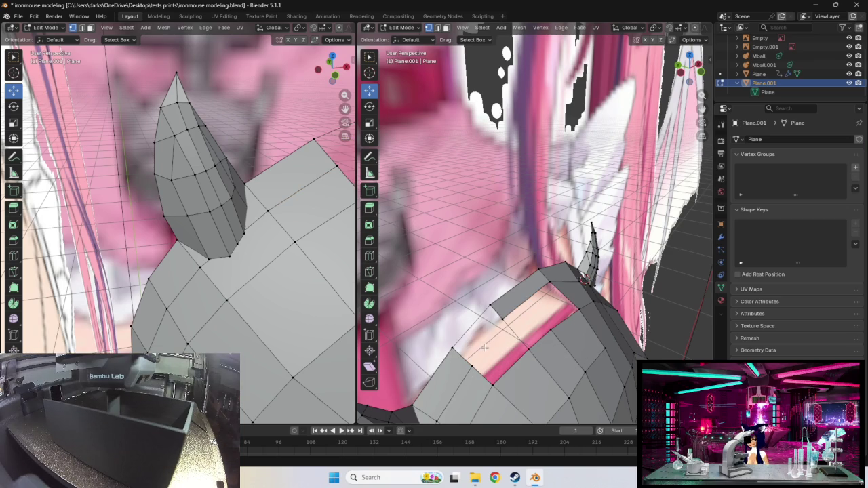
{"action": "left_click", "coordinate": [484, 346]}
{"action": "mouse_move", "coordinate": [486, 342]}
{"action": "middle_mouse_down"}
{"action": "mouse_move", "coordinate": [490, 283]}
{"action": "mouse_move", "coordinate": [480, 267]}
{"action": "mouse_move", "coordinate": [506, 226]}
{"action": "middle_mouse_up"}
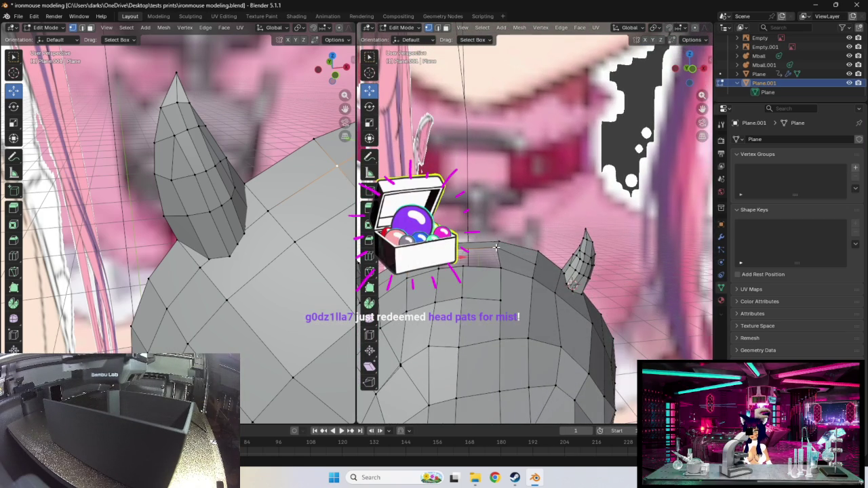
{"action": "left_click_drag", "start_coordinate": [496, 248], "coordinate": [495, 256]}
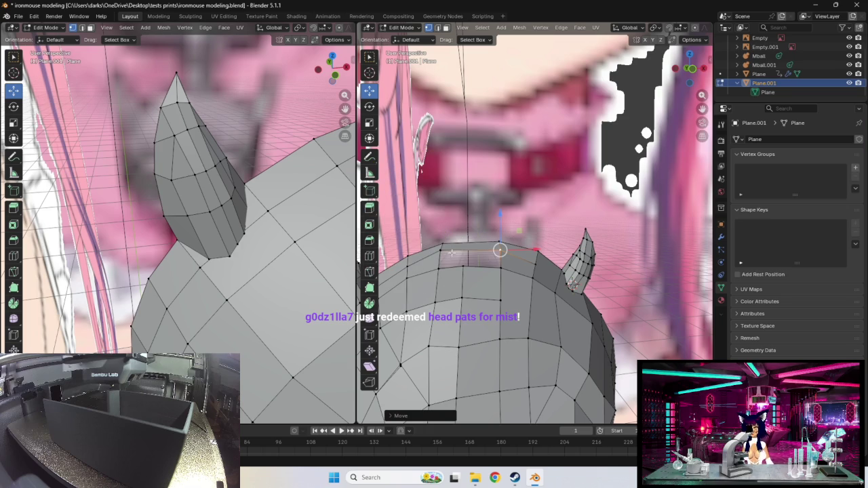
{"action": "left_click_drag", "start_coordinate": [499, 249], "coordinate": [440, 241]}
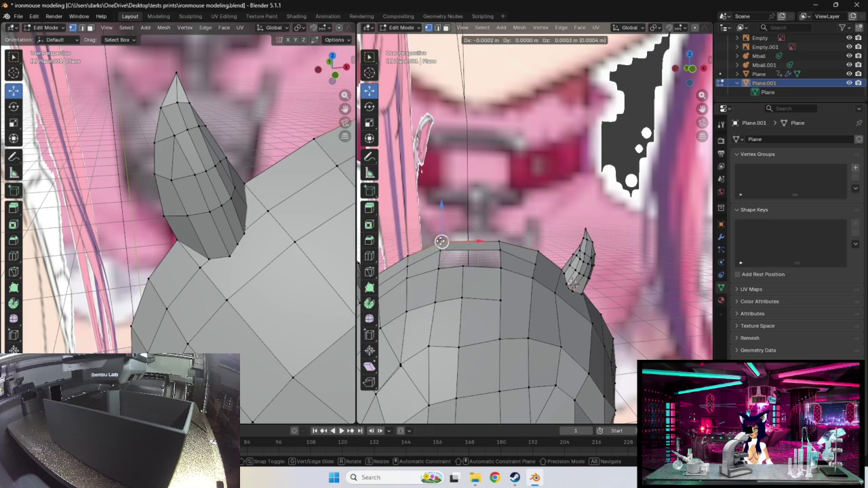
- Nudge the vertices at the right horn's base so it sits into the head
{"action": "left_click_drag", "start_coordinate": [534, 254], "coordinate": [536, 251]}
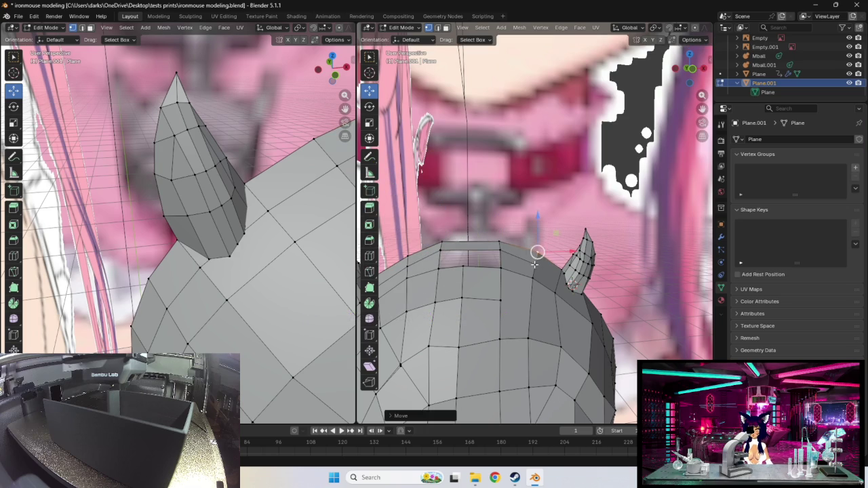
{"action": "middle_click_drag", "start_coordinate": [533, 265], "coordinate": [566, 293]}
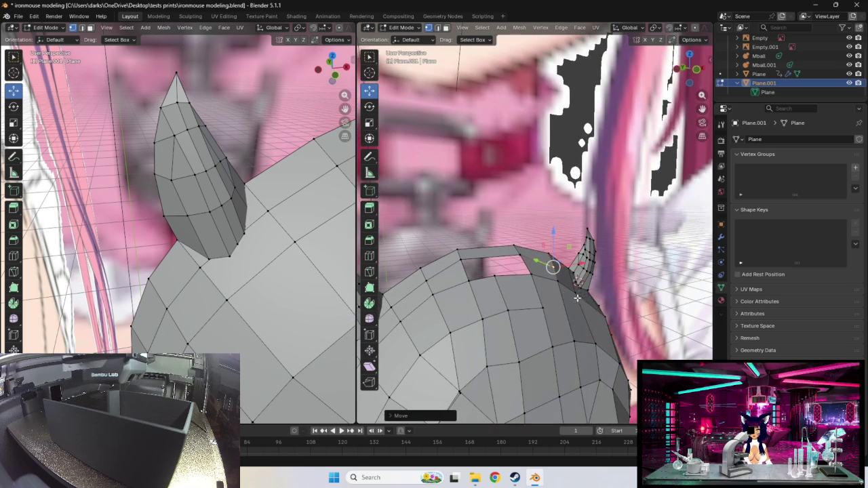
{"action": "left_click_drag", "start_coordinate": [576, 293], "coordinate": [577, 290]}
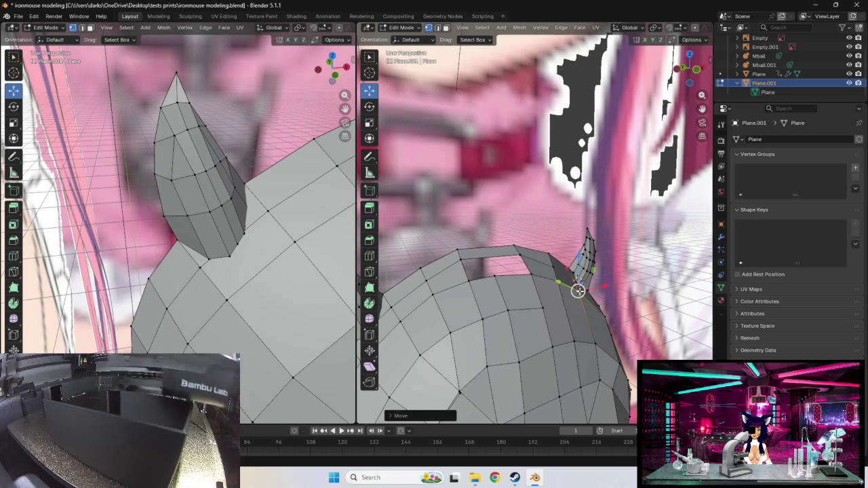
{"action": "left_click", "coordinate": [558, 280]}
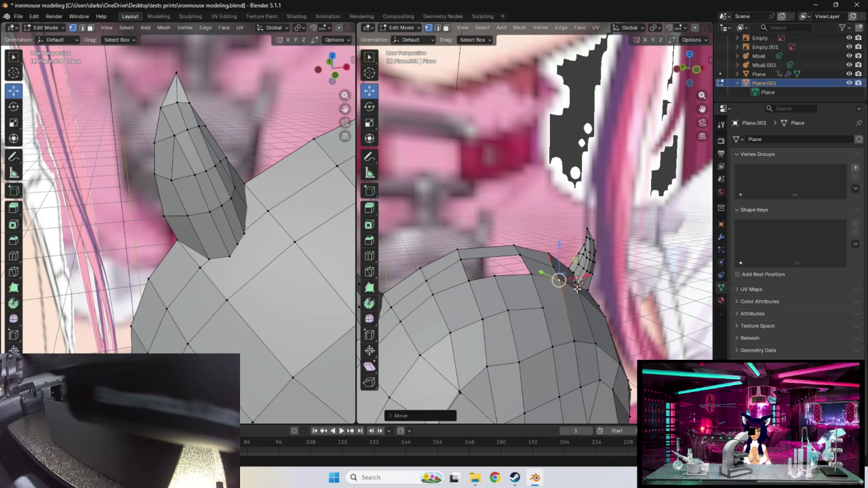
{"action": "middle_click_drag", "start_coordinate": [543, 297], "coordinate": [518, 290]}
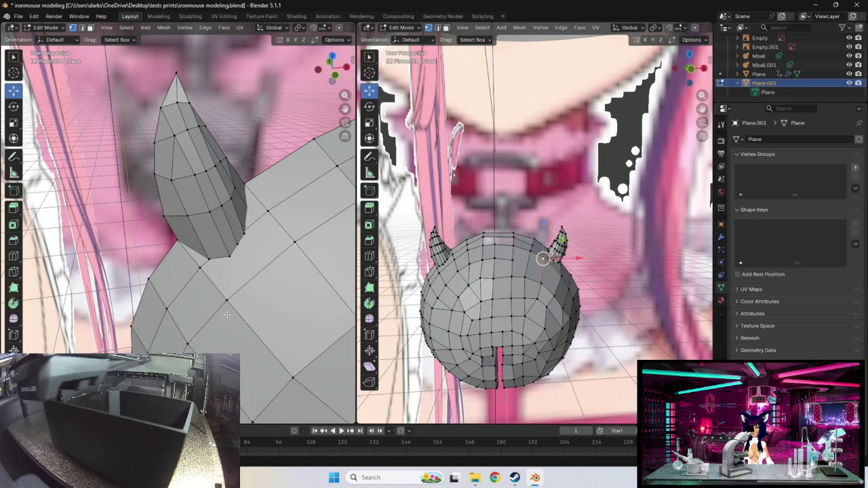
- Select the edge loop along the top strip beside the gap and bring up the Face menu
{"action": "scroll", "coordinate": [510, 238], "scroll_direction": "up", "scroll_amount": 2}
{"action": "scroll", "coordinate": [479, 268], "scroll_direction": "up", "scroll_amount": 2}
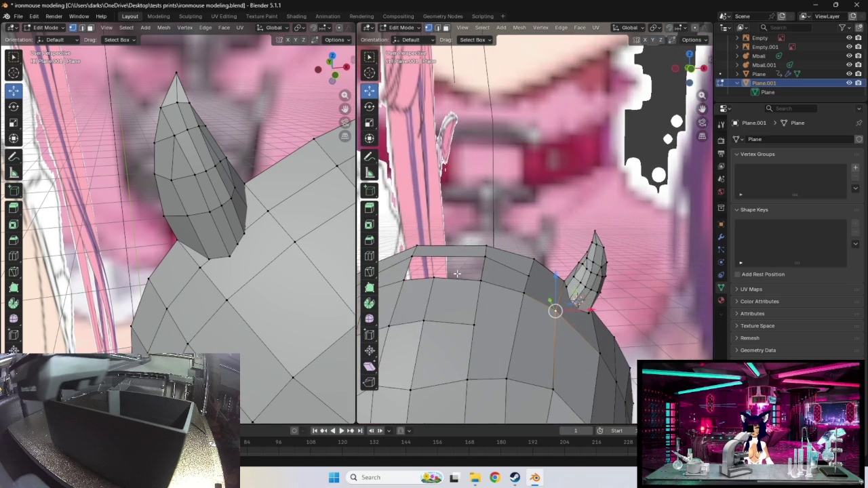
{"action": "scroll", "coordinate": [458, 274], "scroll_direction": "up", "scroll_amount": 2}
{"action": "middle_click_drag", "start_coordinate": [459, 276], "coordinate": [416, 272]}
{"action": "left_click", "coordinate": [417, 271], "text": "alt"}
{"action": "left_click", "coordinate": [433, 270], "text": "alt"}
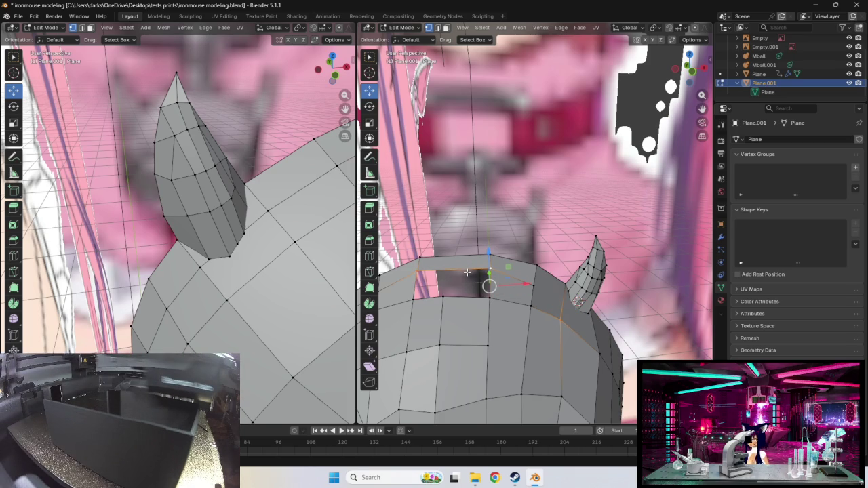
{"action": "key", "text": "e"}
{"action": "key", "text": "Escape"}
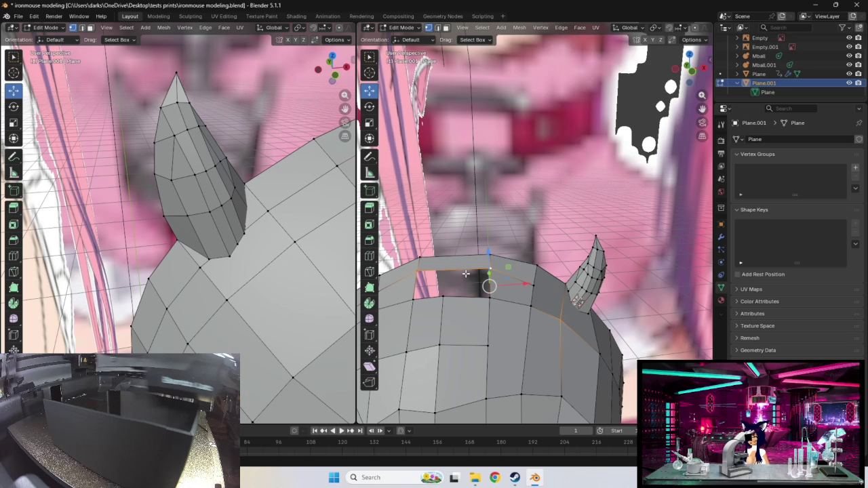
{"action": "key", "text": "ctrl+f"}
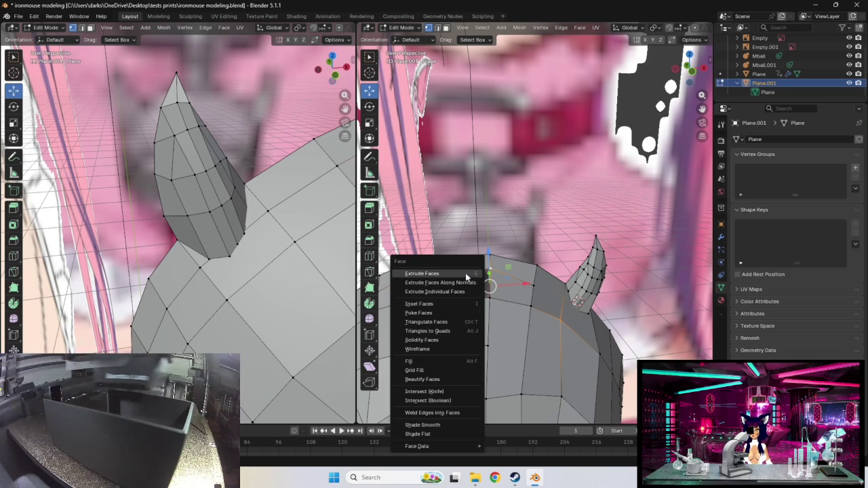
- Extrude the top strip's selected faces and add one loop cut across the strip
{"action": "left_click", "coordinate": [466, 275]}
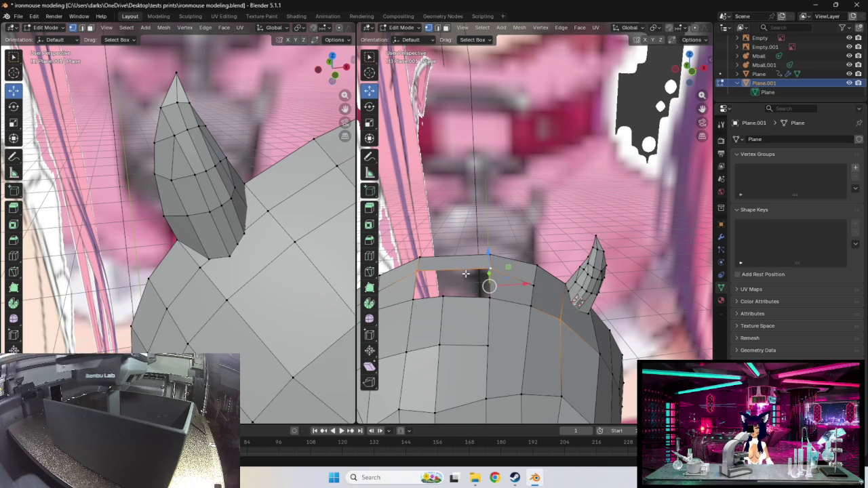
{"action": "key", "text": "ctrl+r"}
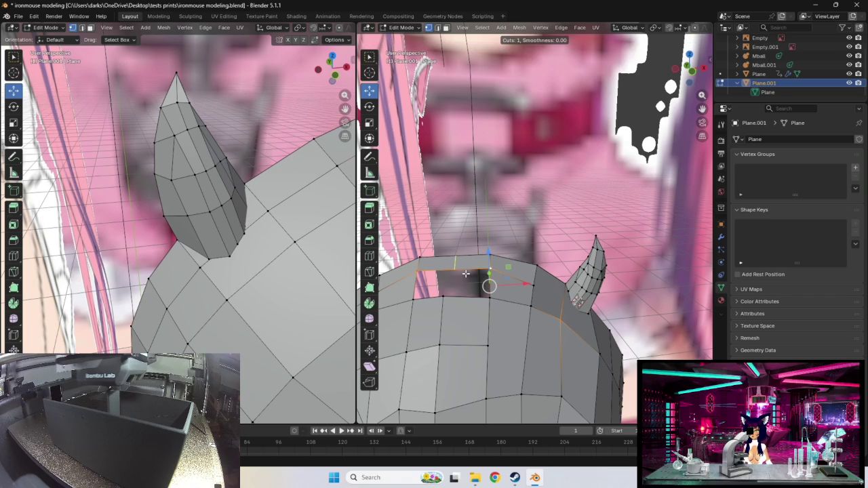
{"action": "left_click", "coordinate": [460, 261]}
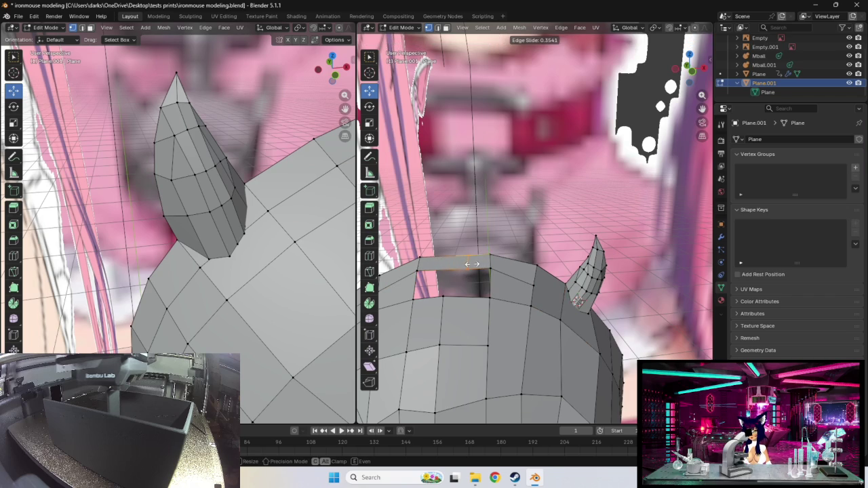
{"action": "left_click", "coordinate": [465, 263]}
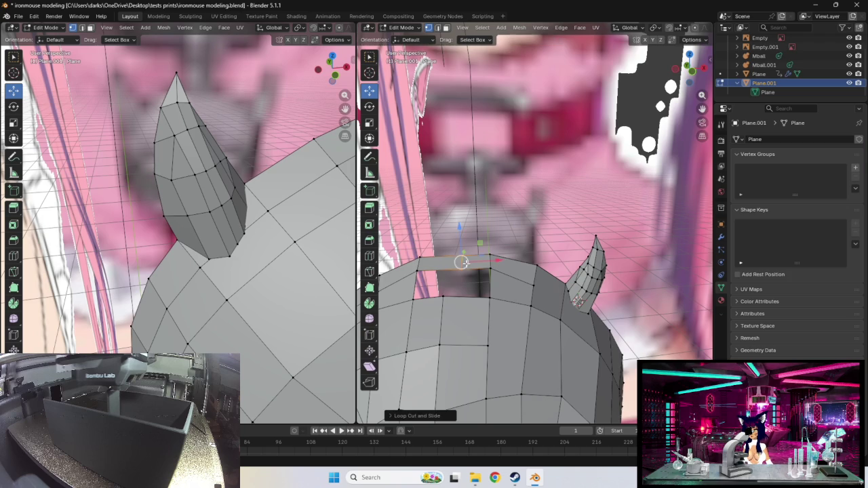
- Add a second loop cut in the strip's left section
{"action": "left_click", "coordinate": [418, 272]}
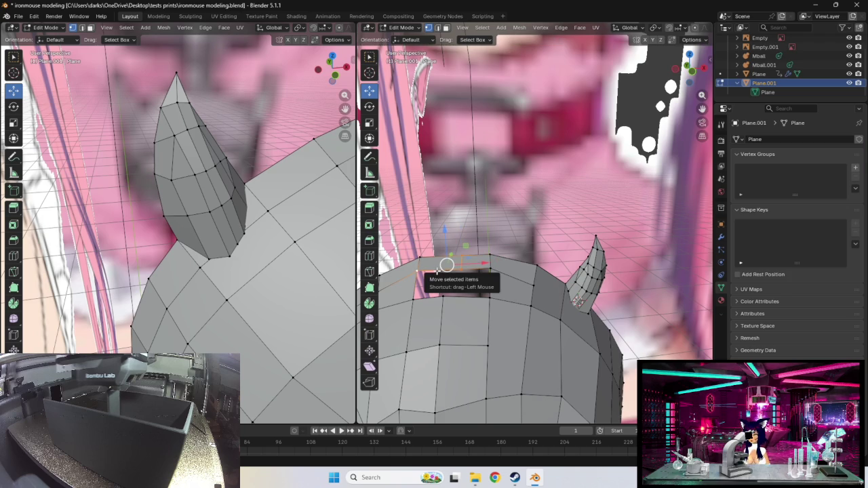
{"action": "key", "text": "ctrl+r"}
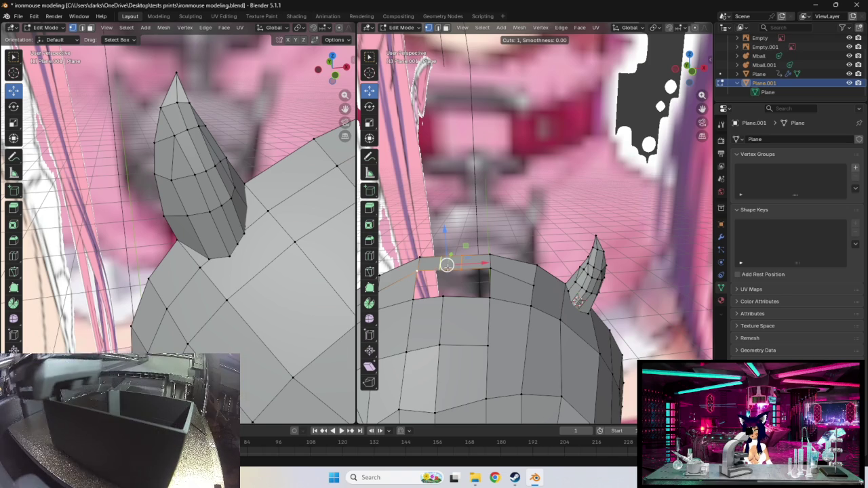
{"action": "left_click", "coordinate": [446, 265]}
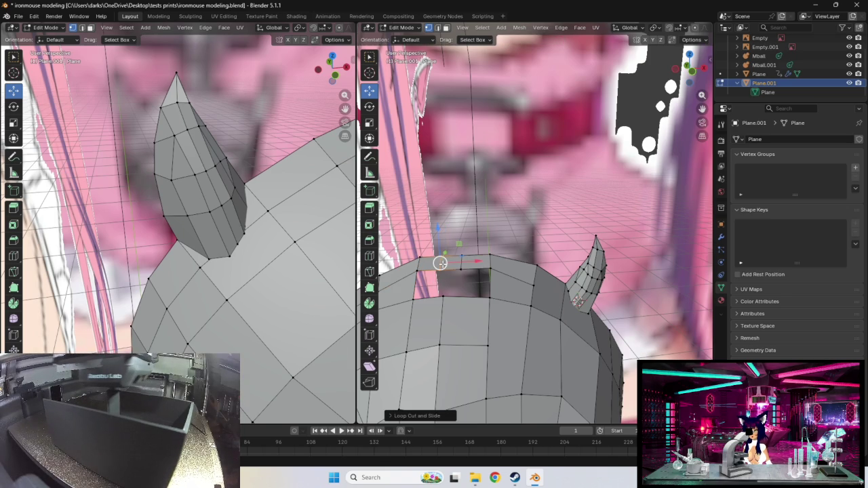
- Move the first new strip vertex over the gap and refine its position
{"action": "left_click_drag", "start_coordinate": [440, 263], "coordinate": [448, 262]}
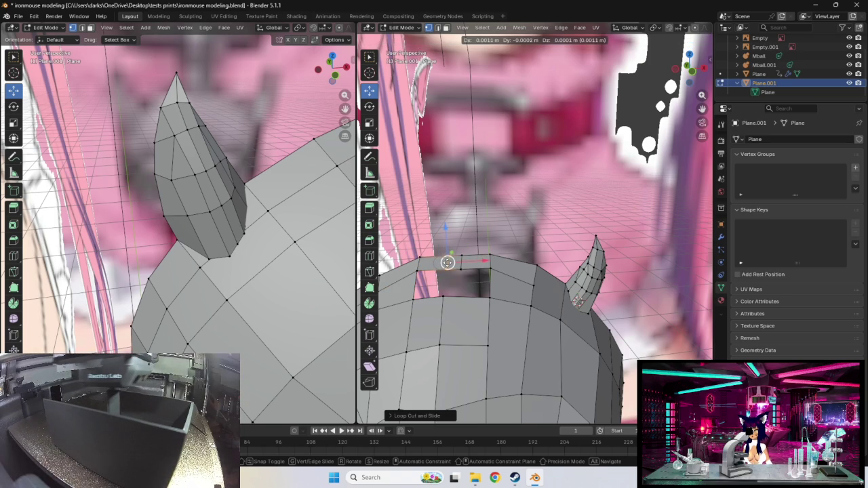
{"action": "scroll", "coordinate": [467, 285], "scroll_direction": "up", "scroll_amount": 1}
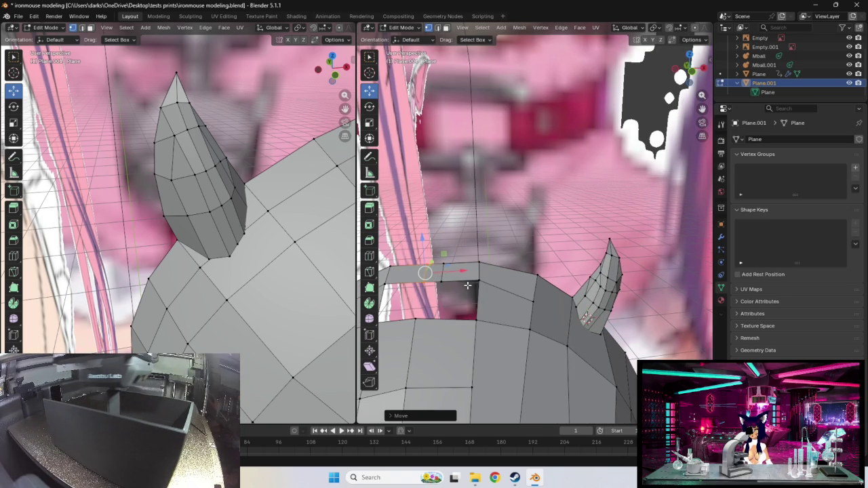
{"action": "middle_click_drag", "start_coordinate": [464, 289], "coordinate": [468, 261]}
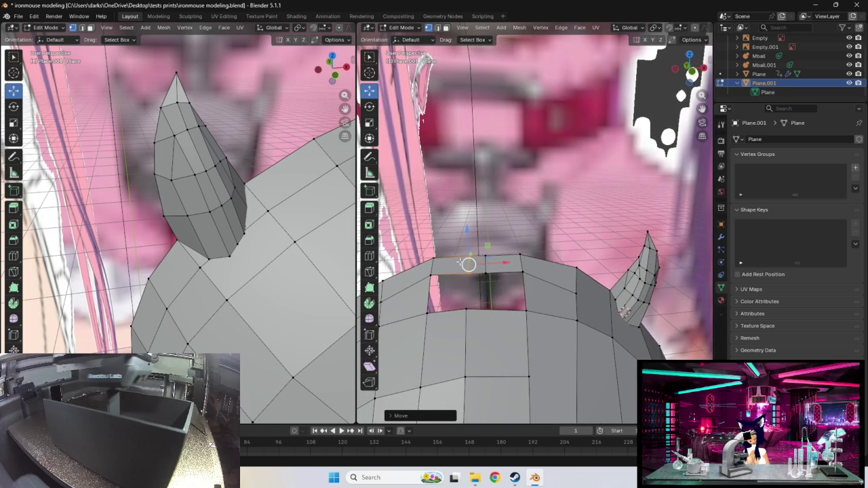
{"action": "left_click_drag", "start_coordinate": [468, 261], "coordinate": [462, 262]}
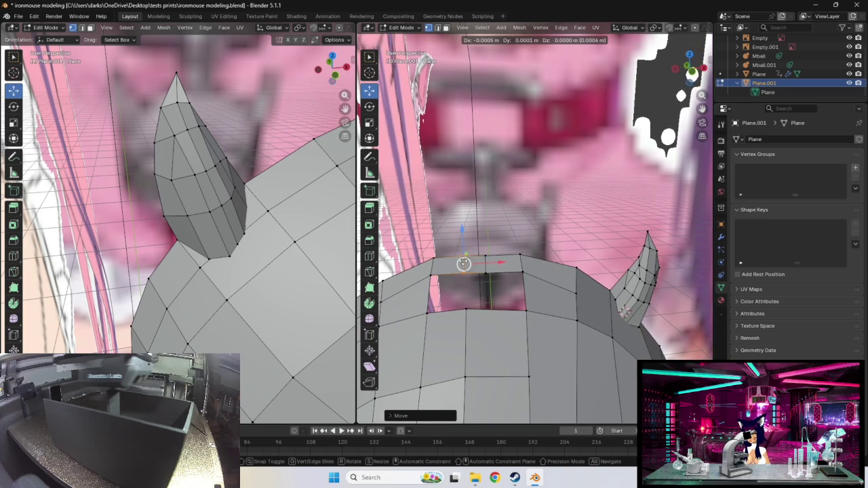
{"action": "left_click_drag", "start_coordinate": [462, 263], "coordinate": [463, 263]}
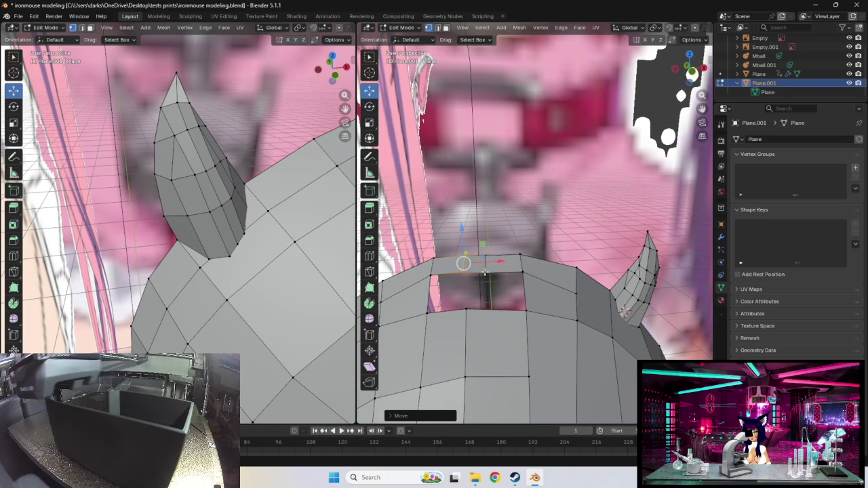
{"action": "left_click_drag", "start_coordinate": [485, 264], "coordinate": [488, 262]}
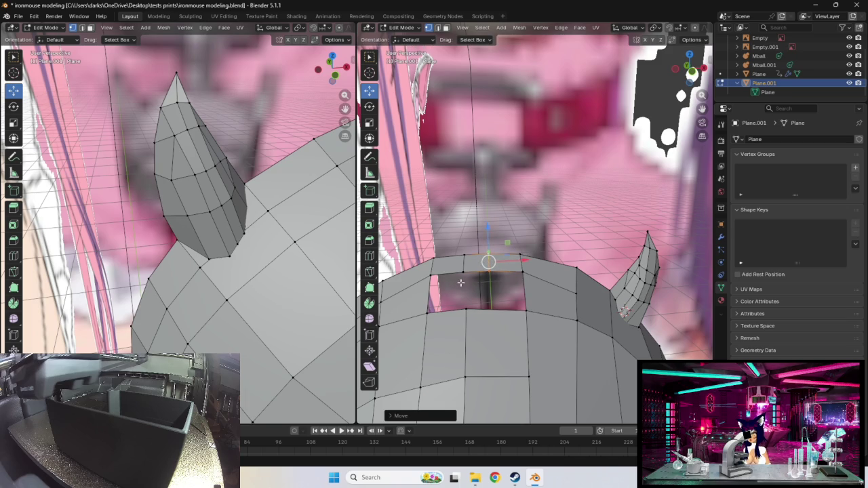
- Line the neighbouring vertex up with the arch and raise another bridge vertex upward
{"action": "left_click", "coordinate": [463, 263]}
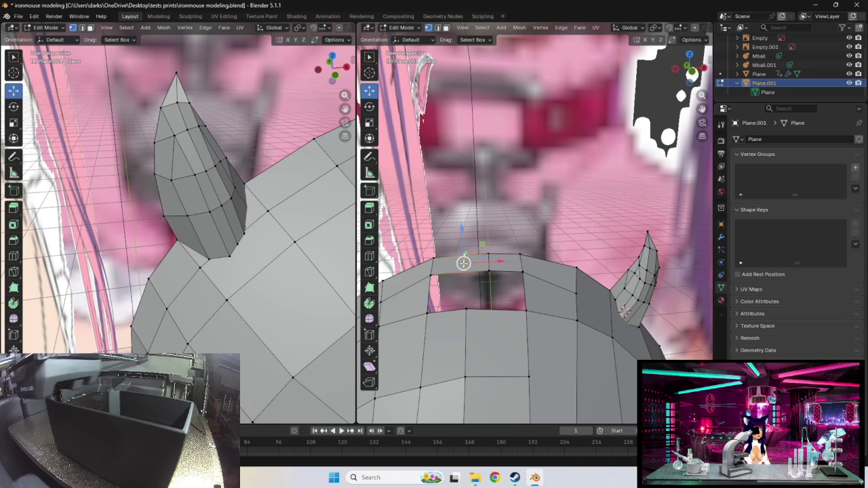
{"action": "left_click_drag", "start_coordinate": [464, 263], "coordinate": [486, 263]}
{"action": "left_click", "coordinate": [488, 261]}
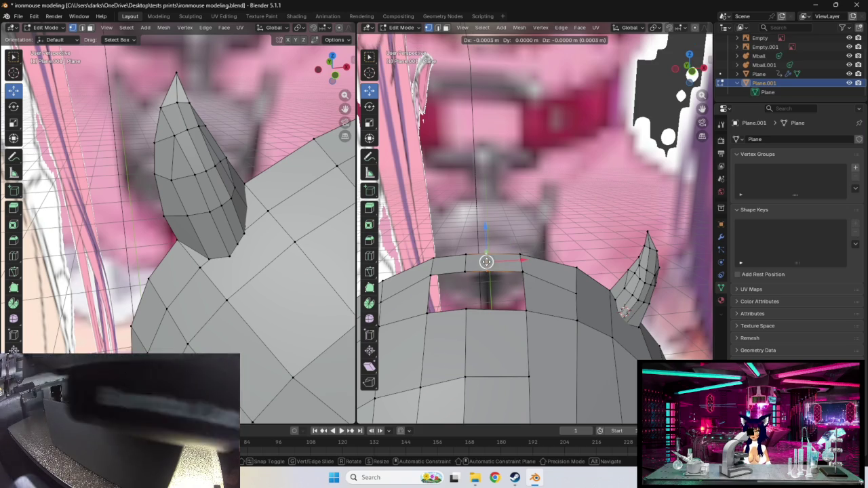
{"action": "middle_click_drag", "start_coordinate": [491, 287], "coordinate": [486, 290]}
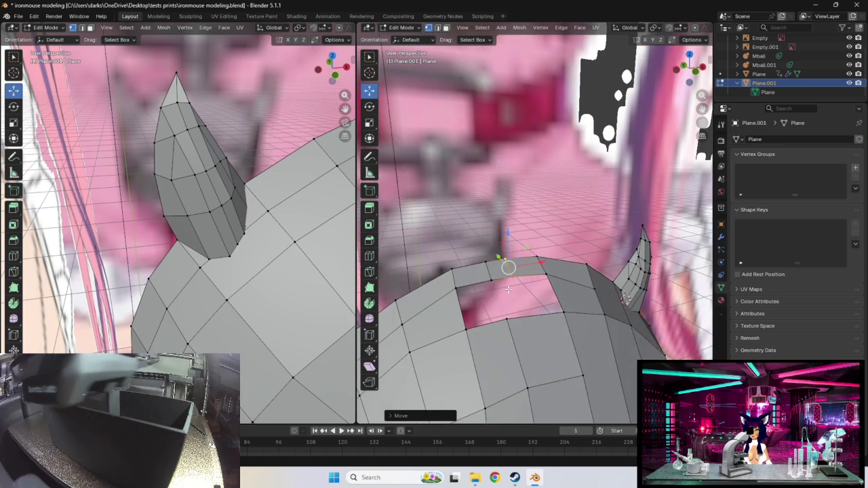
{"action": "left_click", "coordinate": [486, 288]}
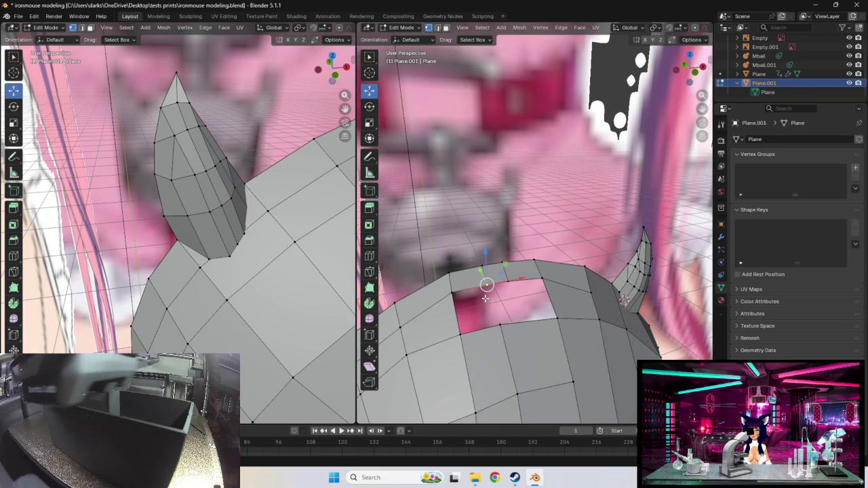
{"action": "left_click_drag", "start_coordinate": [486, 284], "coordinate": [486, 226]}
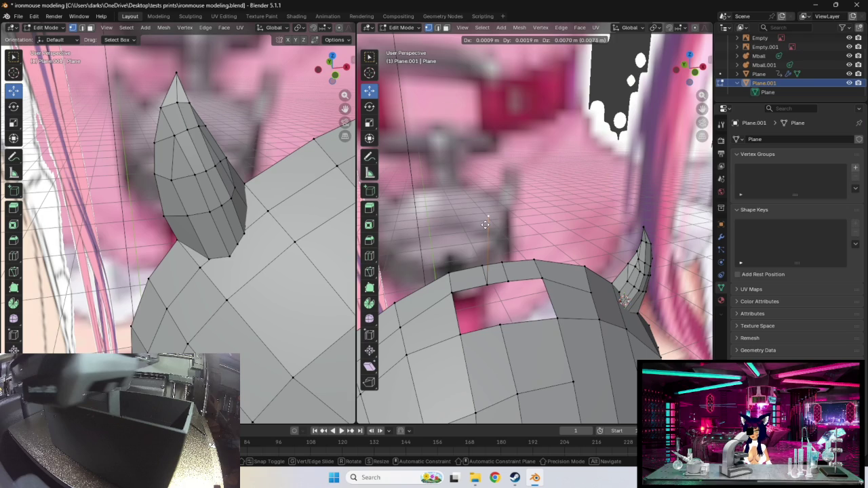
{"action": "left_click_drag", "start_coordinate": [486, 224], "coordinate": [487, 216]}
- Shift the selected vertices into place and raise a top-edge vertex straight up
{"action": "middle_click_drag", "start_coordinate": [487, 216], "coordinate": [505, 231]}
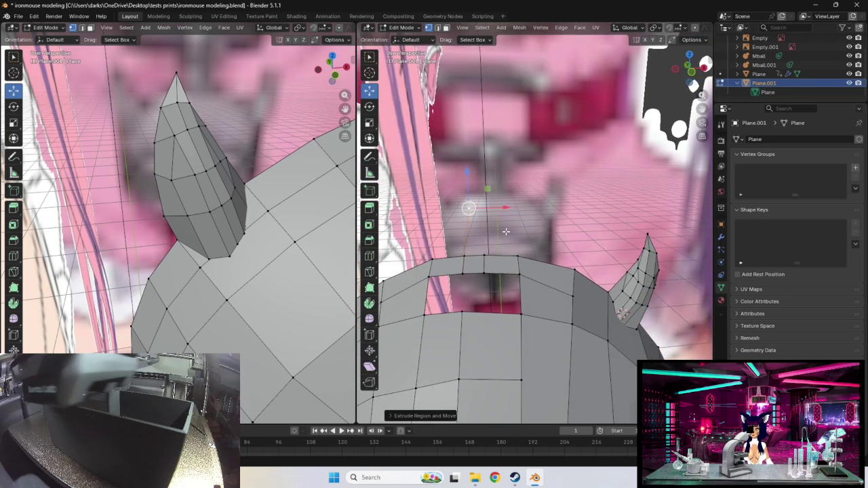
{"action": "mouse_move", "coordinate": [469, 208]}
{"action": "middle_mouse_down"}
{"action": "mouse_move", "coordinate": [574, 233]}
{"action": "mouse_move", "coordinate": [583, 227]}
{"action": "middle_mouse_up"}
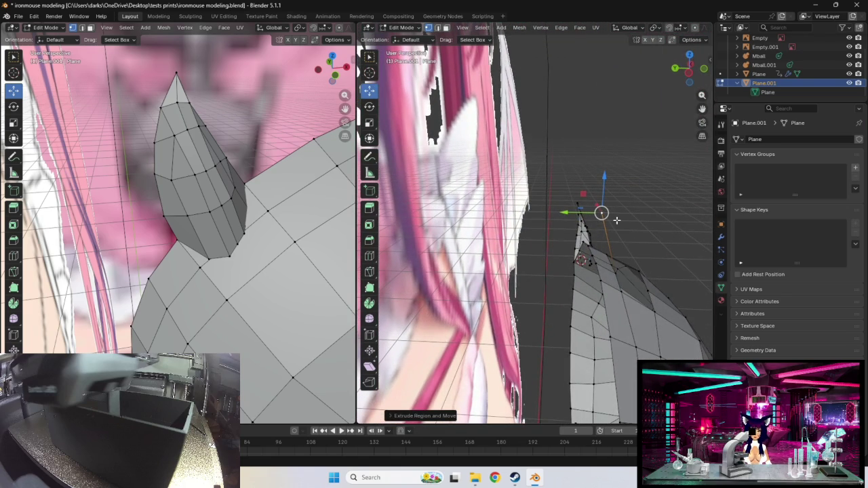
{"action": "left_click_drag", "start_coordinate": [601, 210], "coordinate": [619, 214]}
{"action": "middle_click_drag", "start_coordinate": [648, 214], "coordinate": [560, 198]}
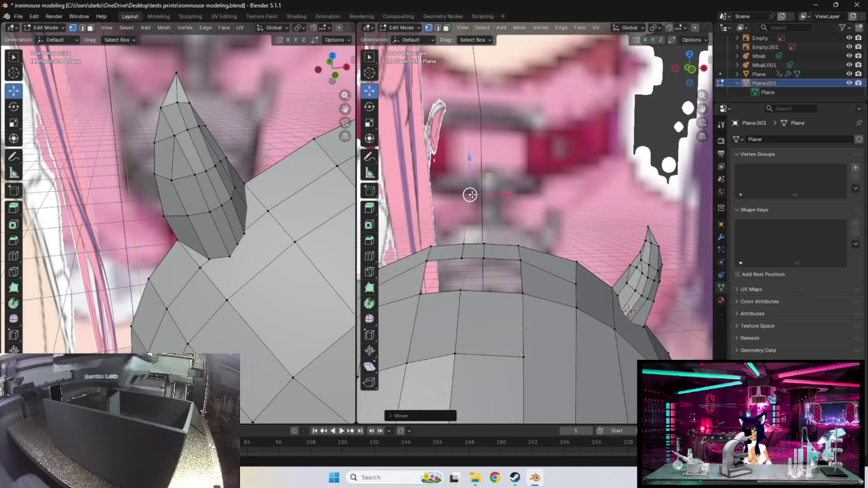
{"action": "left_click_drag", "start_coordinate": [467, 194], "coordinate": [462, 194]}
{"action": "left_click", "coordinate": [482, 257]}
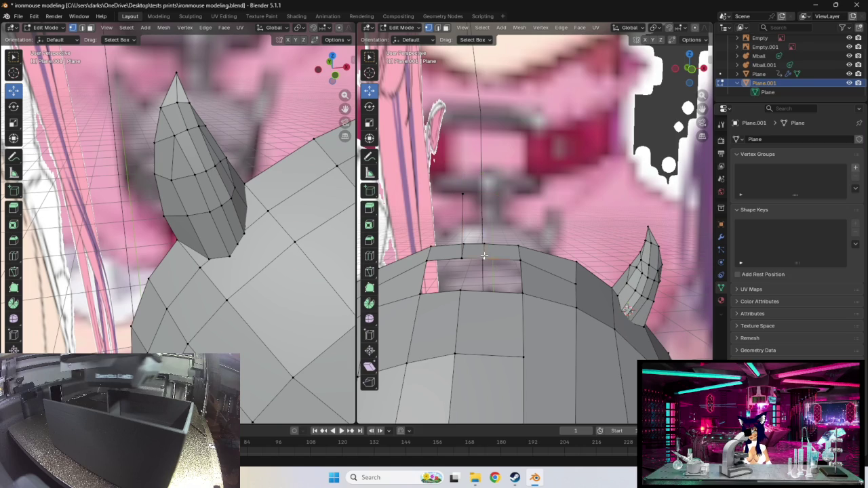
{"action": "left_click_drag", "start_coordinate": [483, 228], "coordinate": [482, 164]}
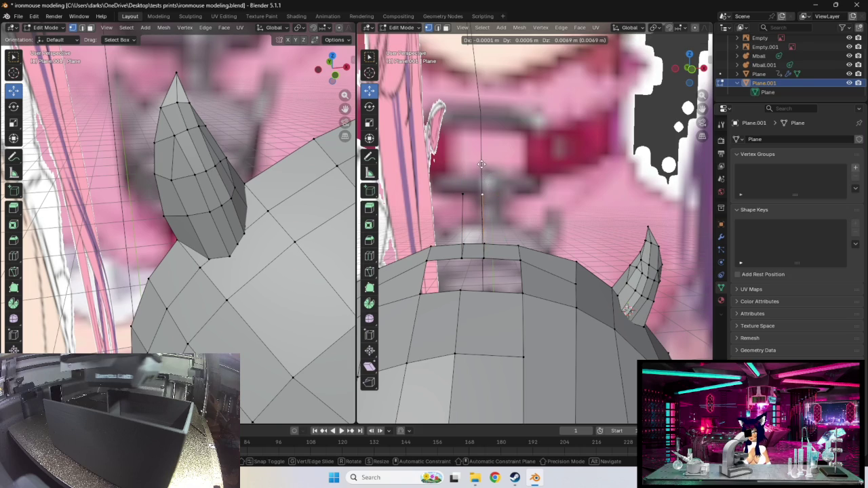
{"action": "left_click_drag", "start_coordinate": [481, 163], "coordinate": [483, 165]}
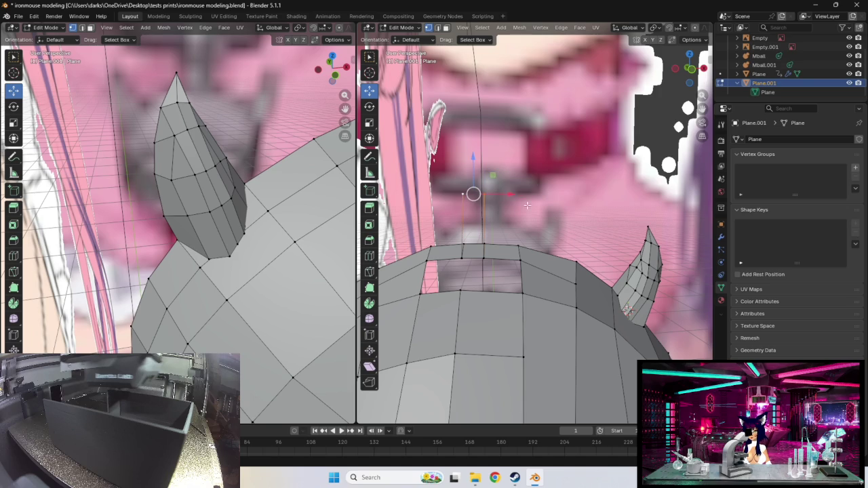
- Select the vertices bordering the gap, adjust them, and extrude new vertices from them
{"action": "mouse_move", "coordinate": [463, 194]}
{"action": "middle_mouse_down"}
{"action": "mouse_move", "coordinate": [525, 213]}
{"action": "mouse_move", "coordinate": [514, 222]}
{"action": "middle_mouse_up"}
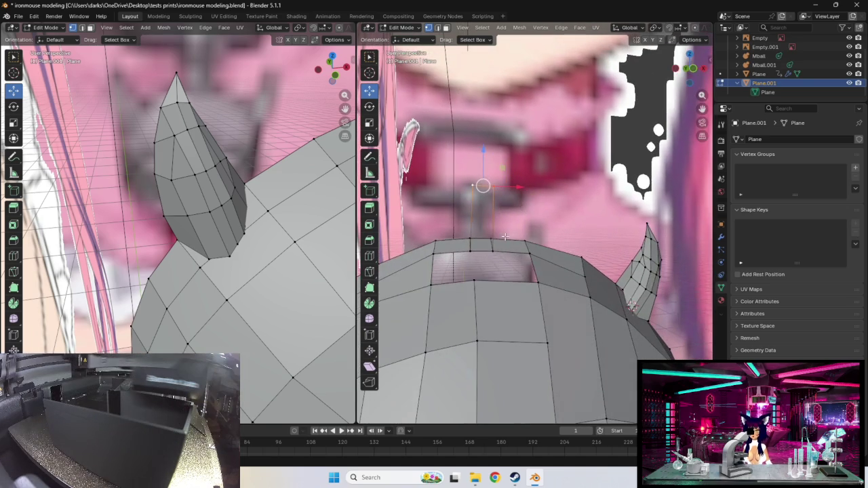
{"action": "left_click", "coordinate": [469, 255]}
{"action": "key", "text": "g"}
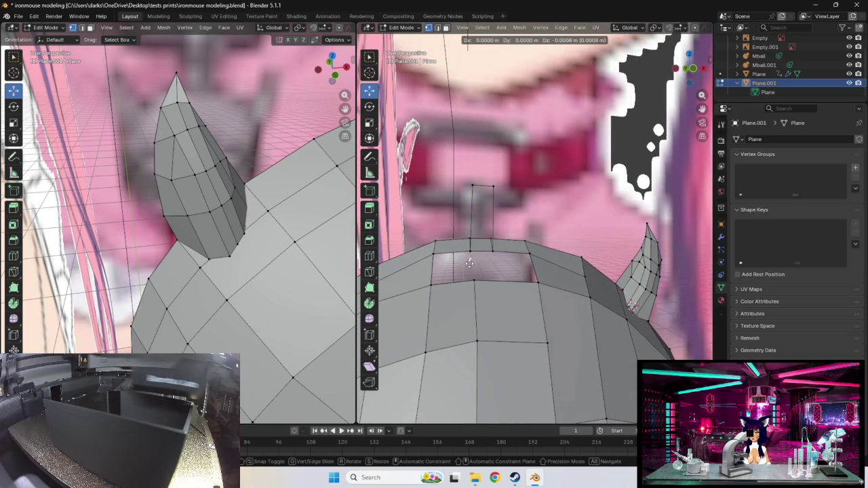
{"action": "left_click", "coordinate": [468, 269]}
{"action": "key", "text": "e"}
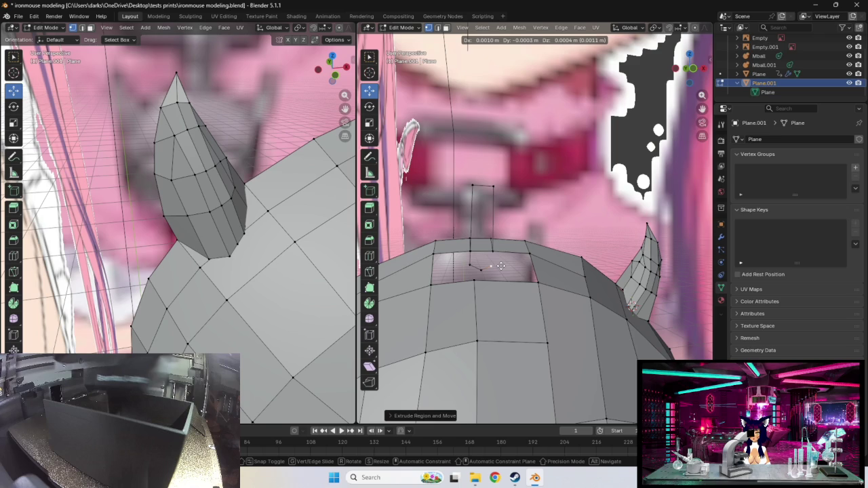
- Place the extruded vertices inside the gap and set the 3D cursor beside it
{"action": "left_click", "coordinate": [500, 266]}
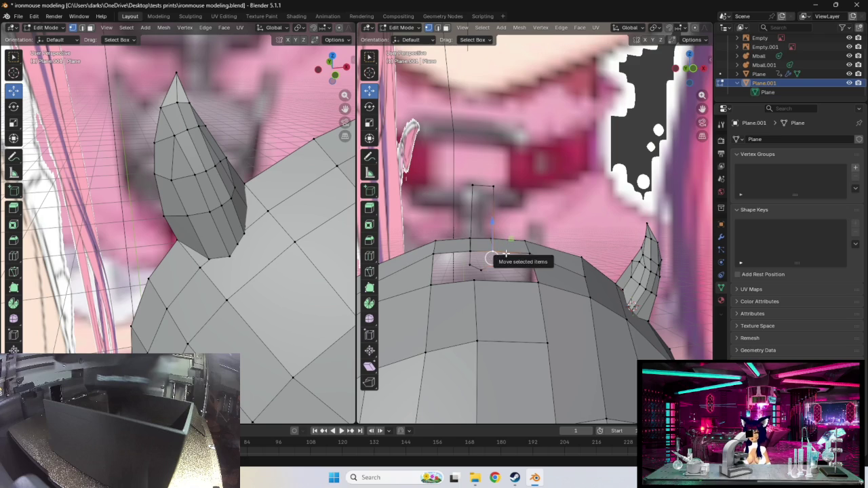
{"action": "key", "text": "r"}
{"action": "right_click", "coordinate": [499, 253]}
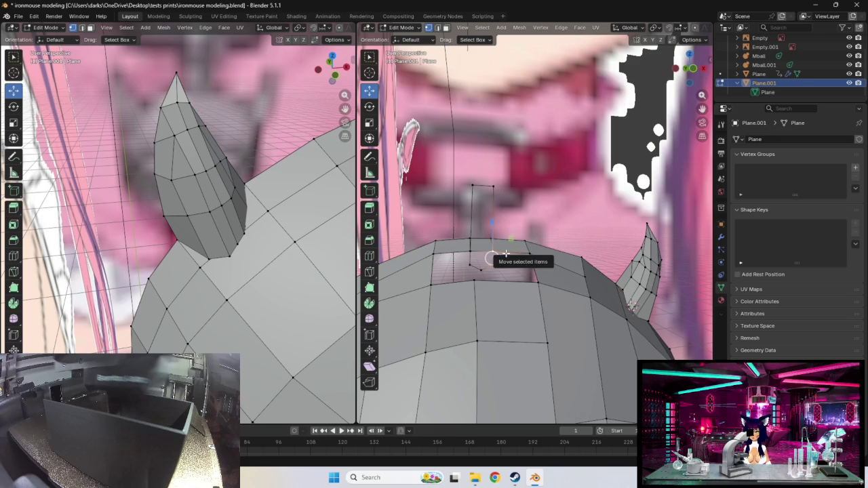
{"action": "middle_click_drag", "start_coordinate": [503, 241], "coordinate": [565, 329]}
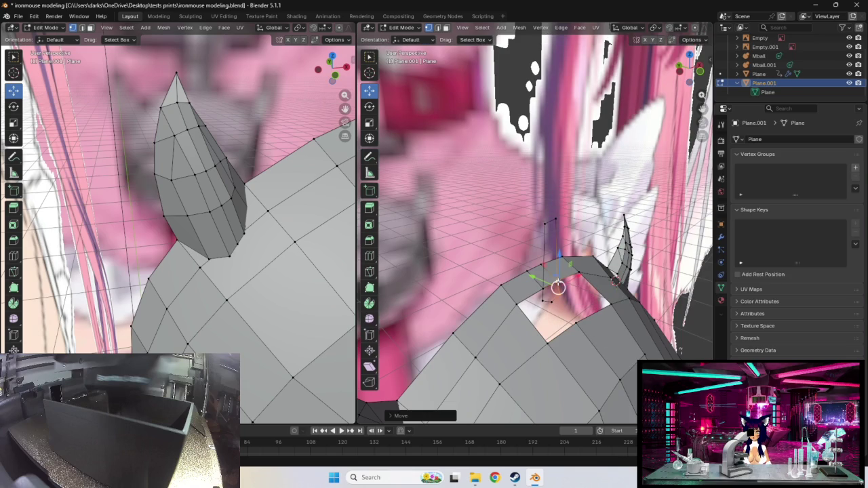
{"action": "right_click", "coordinate": [557, 281], "text": "shift"}
- Move the new vertices in the gap to a better position
{"action": "left_click", "coordinate": [556, 280]}
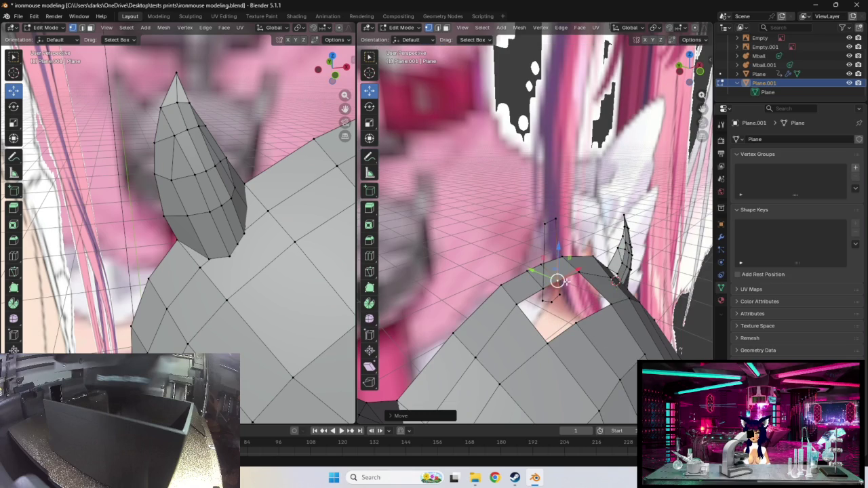
{"action": "middle_click_drag", "start_coordinate": [558, 282], "coordinate": [504, 282]}
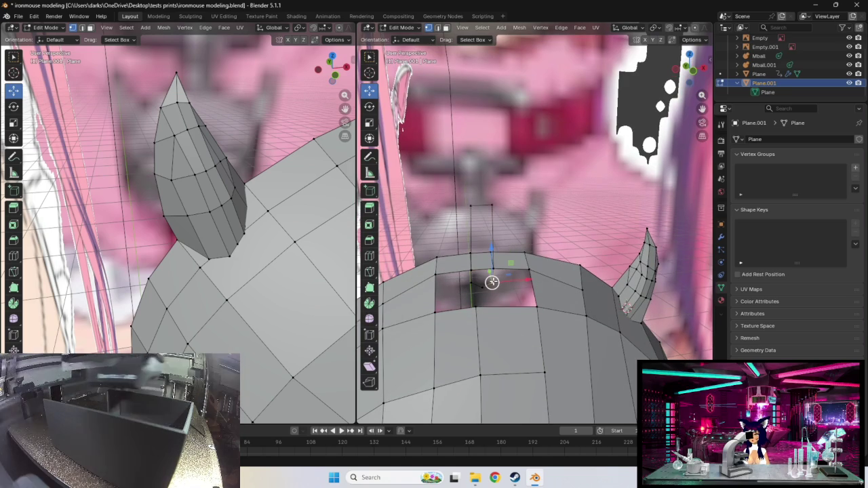
{"action": "key", "text": "g"}
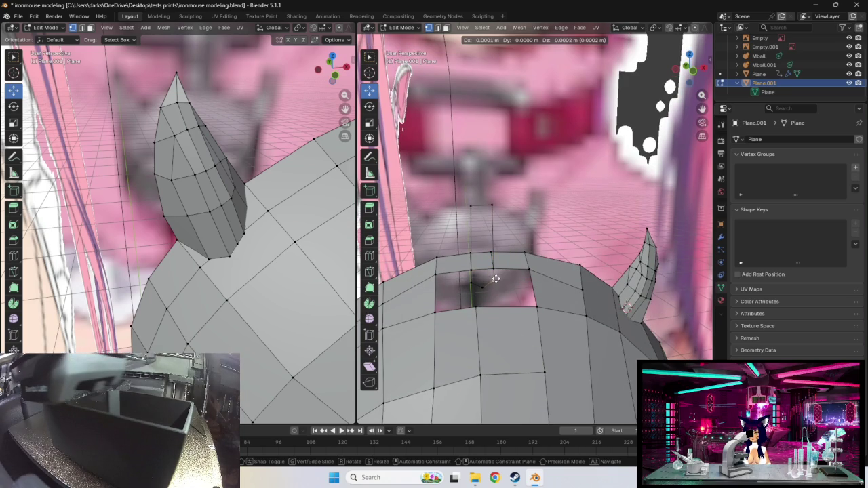
{"action": "left_click", "coordinate": [495, 279]}
{"action": "middle_click_drag", "start_coordinate": [495, 280], "coordinate": [523, 319]}
- Extrude another vertex from the gap's edge and place it in the opening
{"action": "left_click", "coordinate": [515, 315]}
{"action": "key", "text": "g"}
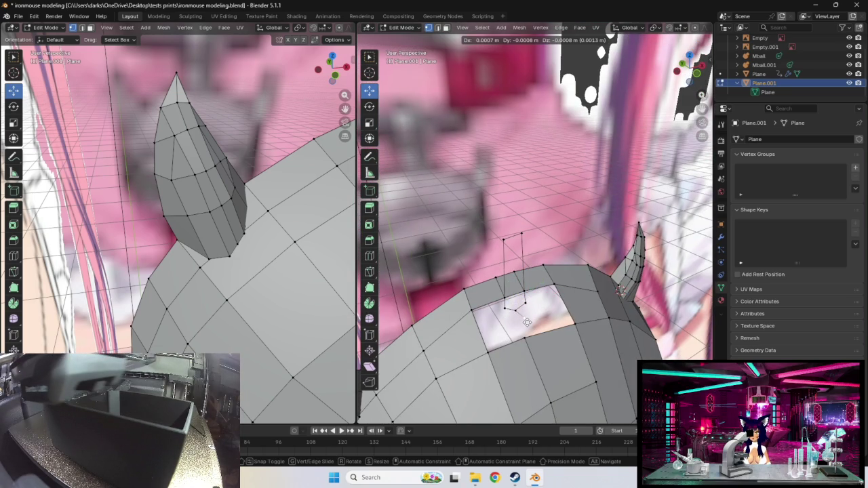
{"action": "left_click", "coordinate": [526, 324]}
{"action": "key", "text": "e"}
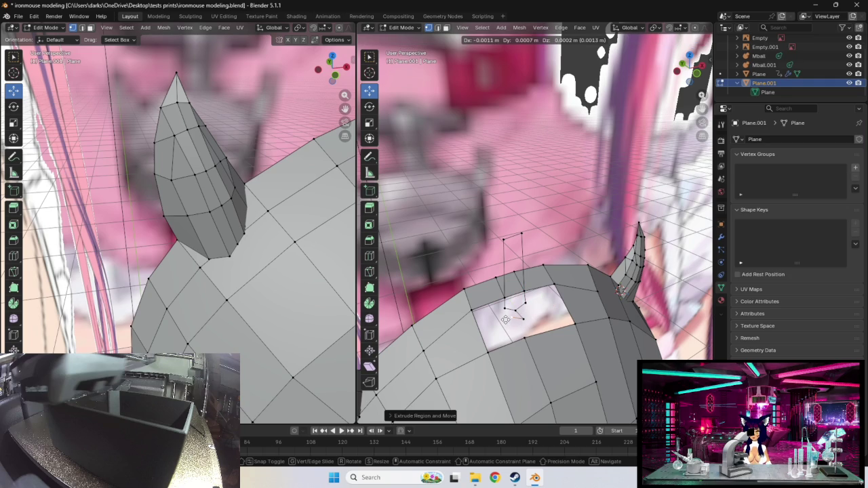
{"action": "left_click", "coordinate": [505, 319]}
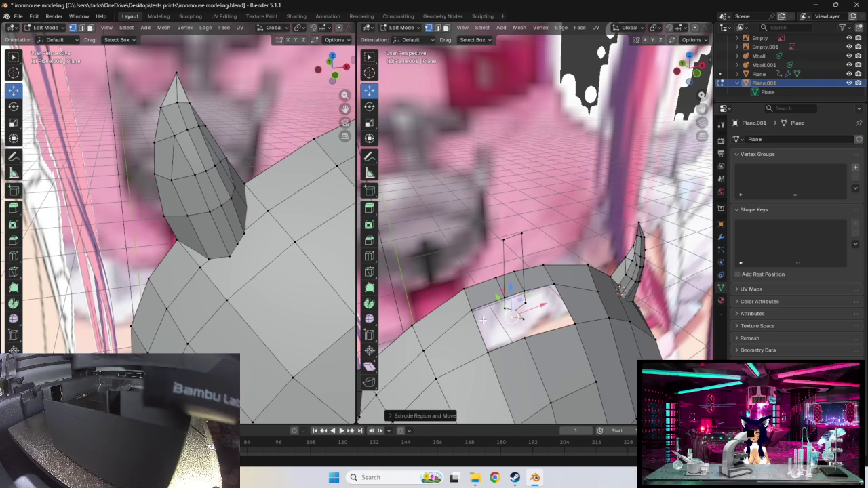
- Nudge a vertex of the extruded piece into a rough row with the others
{"action": "left_click", "coordinate": [502, 310]}
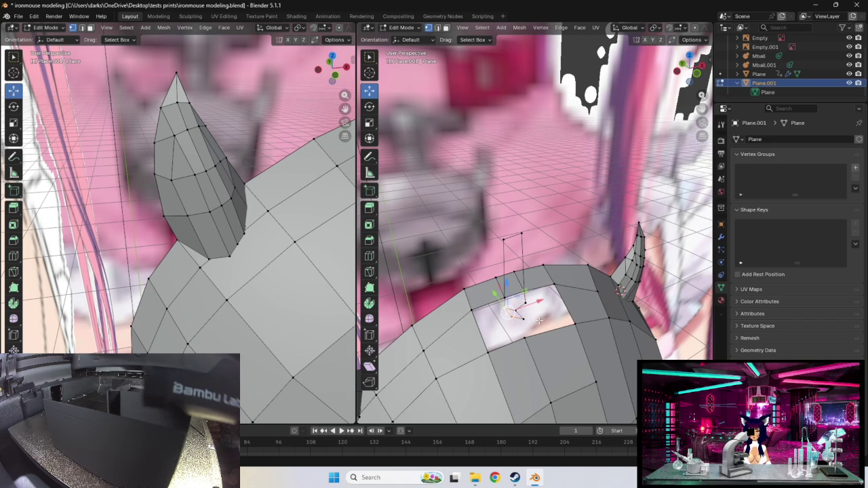
{"action": "left_click", "coordinate": [528, 321]}
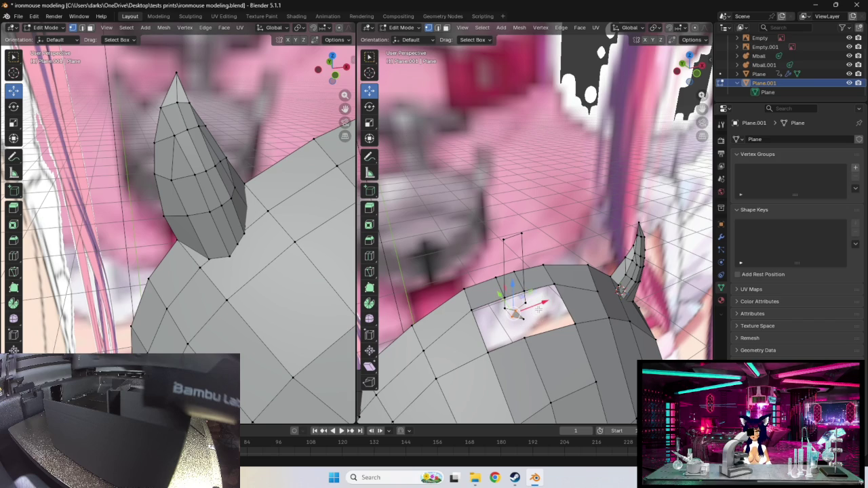
{"action": "left_click", "coordinate": [529, 316]}
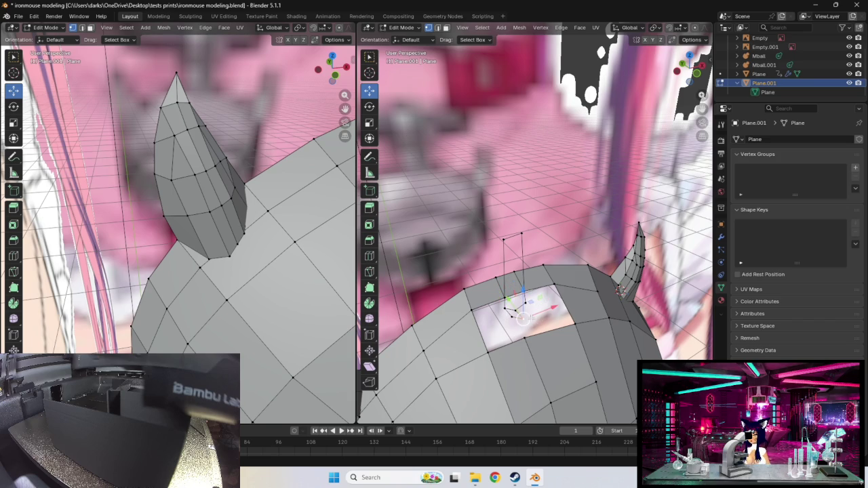
{"action": "key", "text": "g"}
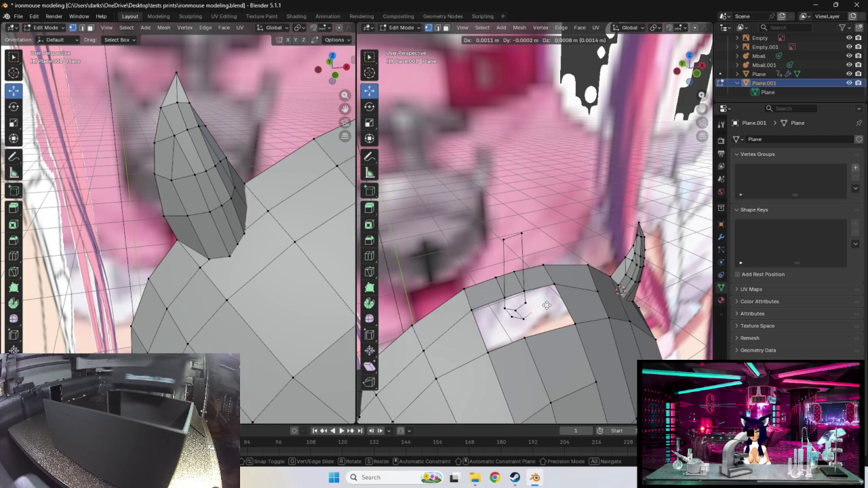
{"action": "left_click", "coordinate": [547, 305]}
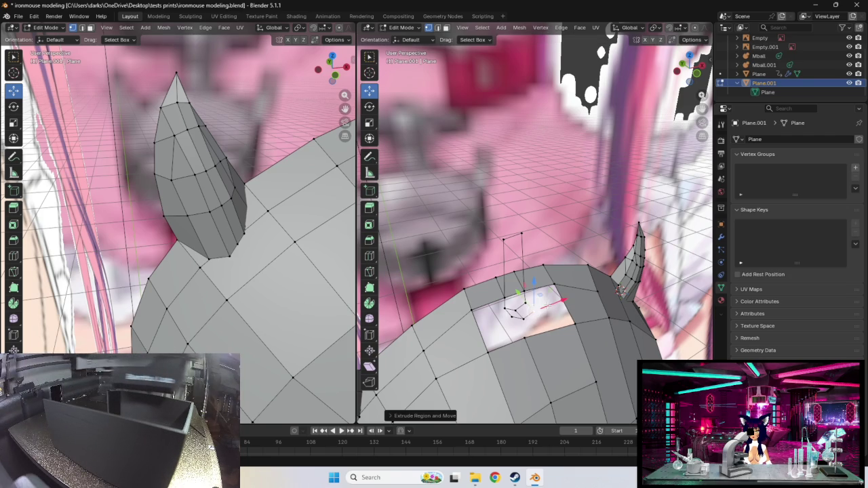
{"action": "key", "text": "g"}
{"action": "left_click", "coordinate": [546, 311]}
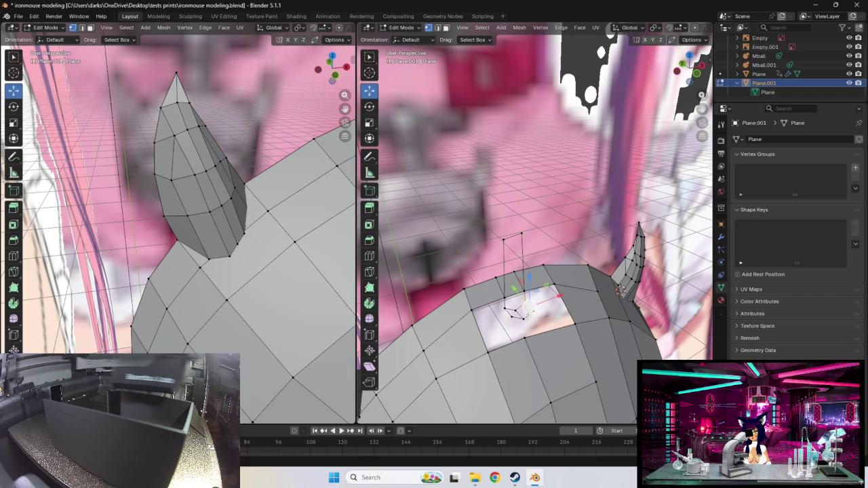
{"action": "mouse_move", "coordinate": [548, 322]}
{"action": "middle_mouse_down"}
{"action": "mouse_move", "coordinate": [563, 316]}
{"action": "mouse_move", "coordinate": [569, 327]}
{"action": "middle_mouse_up"}
- Slide the selected new vertex further into the gap
{"action": "key", "text": "g"}
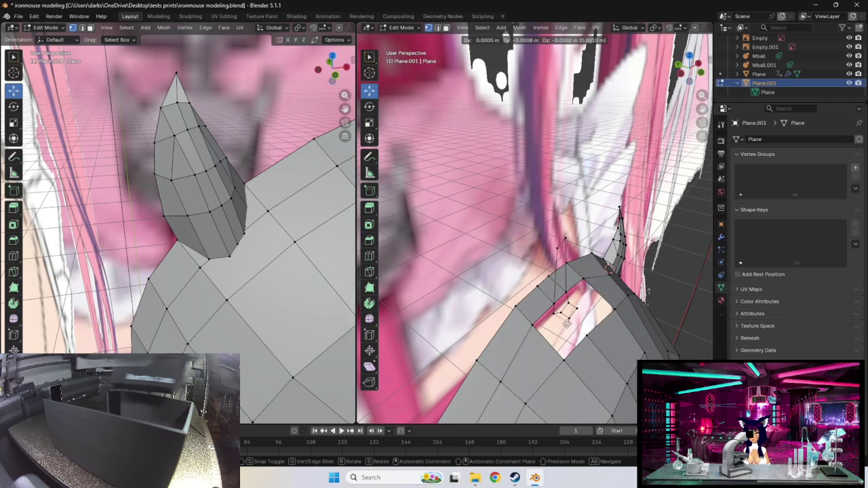
{"action": "left_click", "coordinate": [563, 321]}
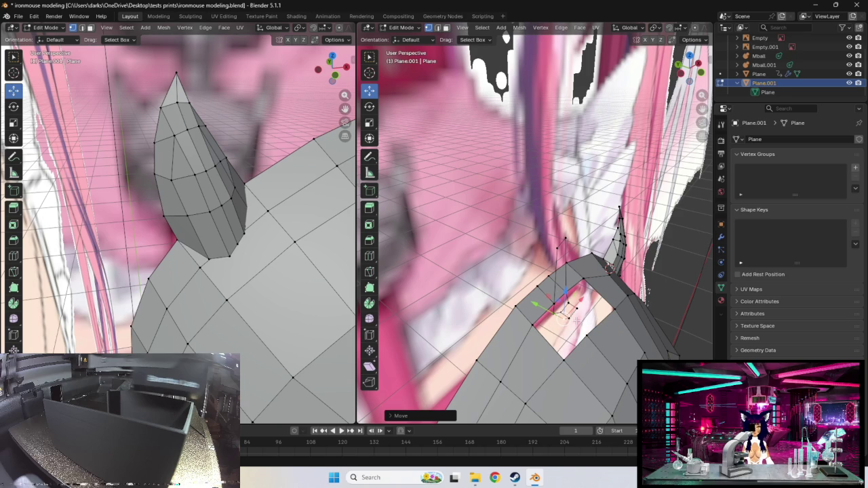
{"action": "left_click_drag", "start_coordinate": [567, 319], "coordinate": [568, 314]}
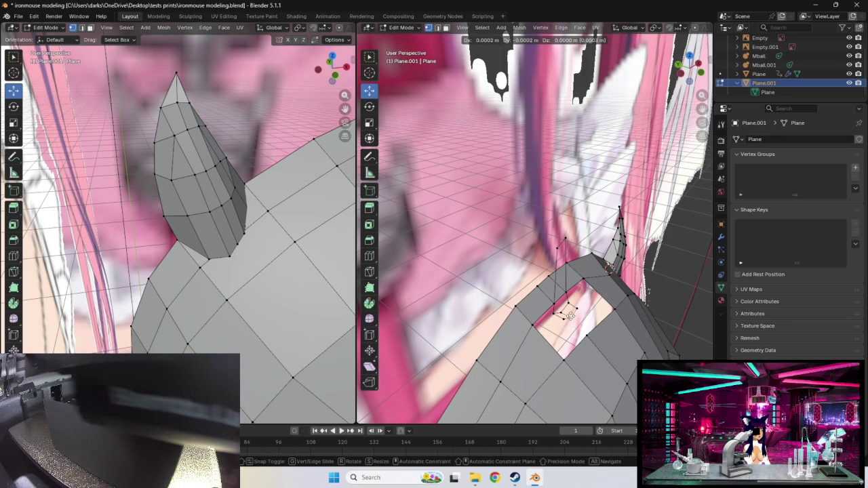
{"action": "left_click_drag", "start_coordinate": [568, 314], "coordinate": [562, 326]}
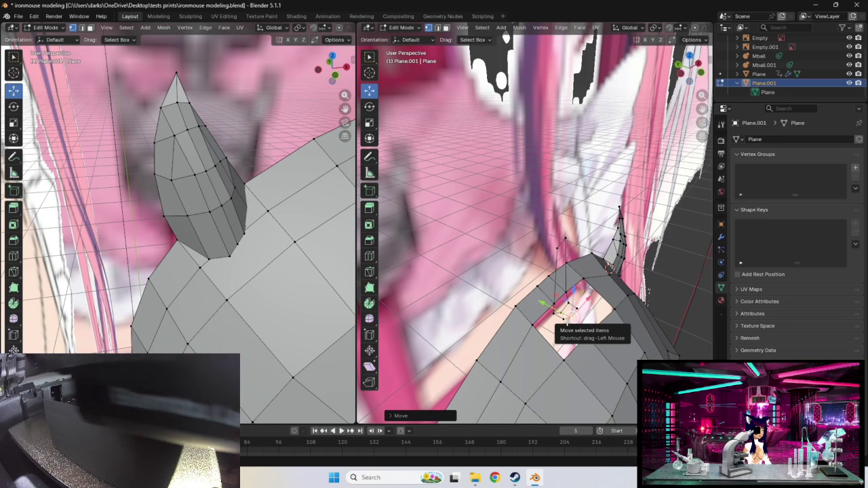
{"action": "left_click_drag", "start_coordinate": [562, 316], "coordinate": [574, 304]}
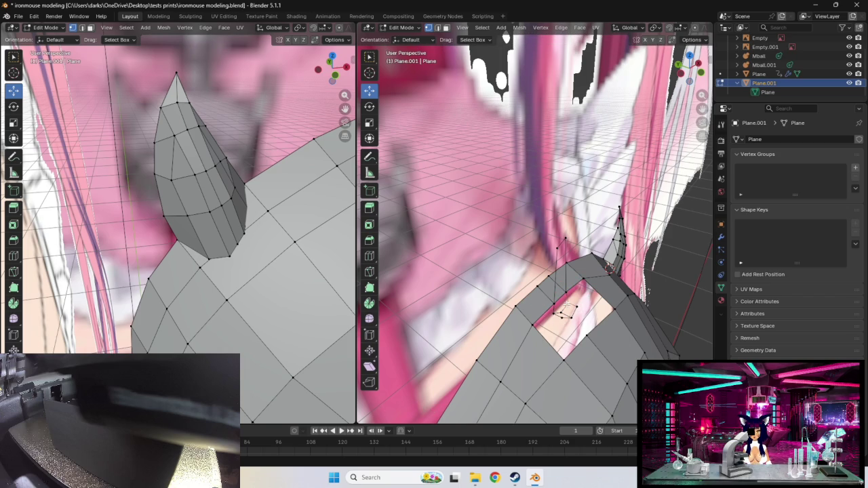
- Reposition another new vertex twice to line it up with the surrounding edges
{"action": "mouse_move", "coordinate": [587, 300]}
{"action": "middle_mouse_down"}
{"action": "mouse_move", "coordinate": [537, 286]}
{"action": "mouse_move", "coordinate": [538, 337]}
{"action": "mouse_move", "coordinate": [600, 361]}
{"action": "middle_mouse_up"}
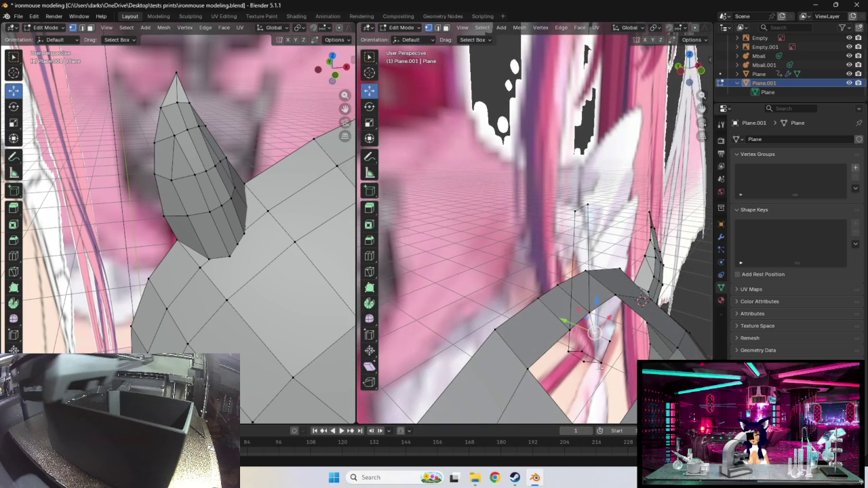
{"action": "key", "text": "g"}
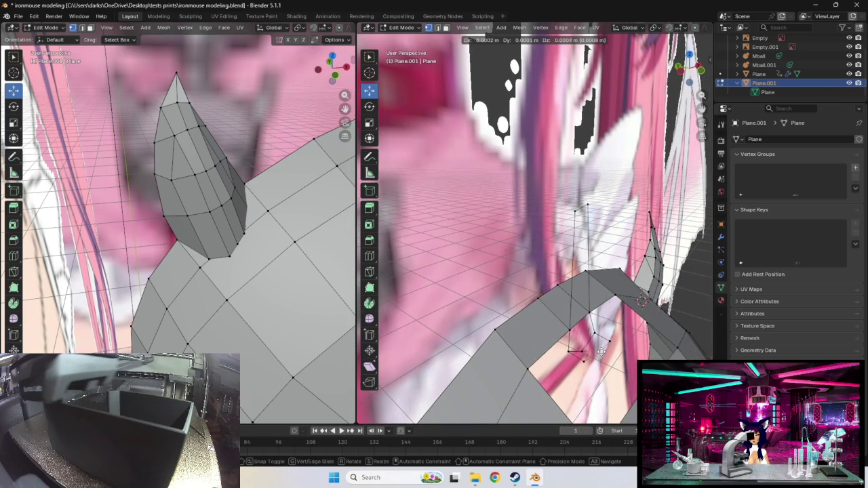
{"action": "left_click", "coordinate": [610, 340]}
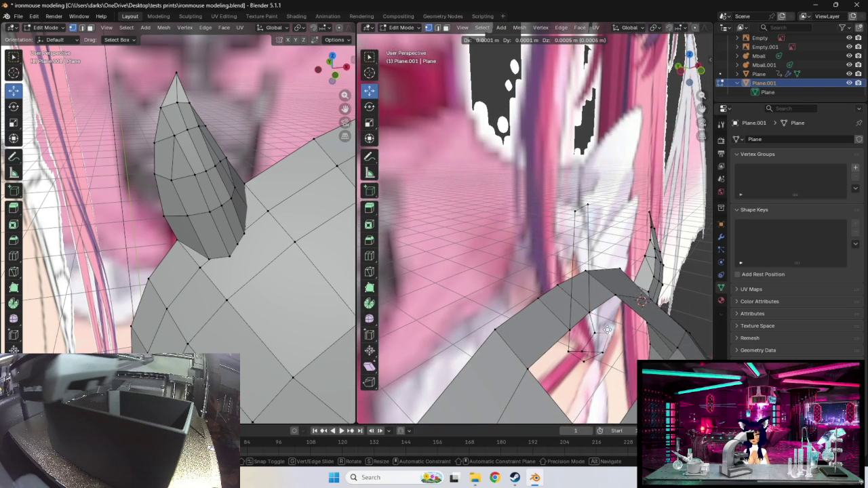
{"action": "key", "text": "g"}
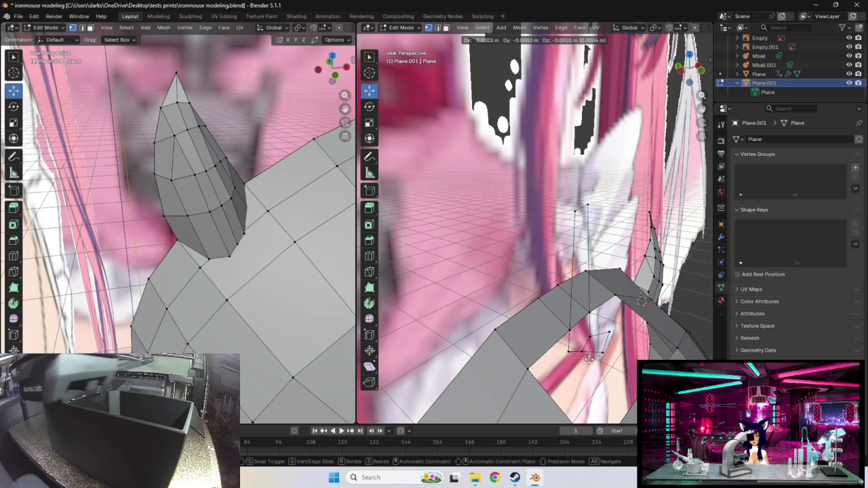
{"action": "left_click", "coordinate": [588, 359]}
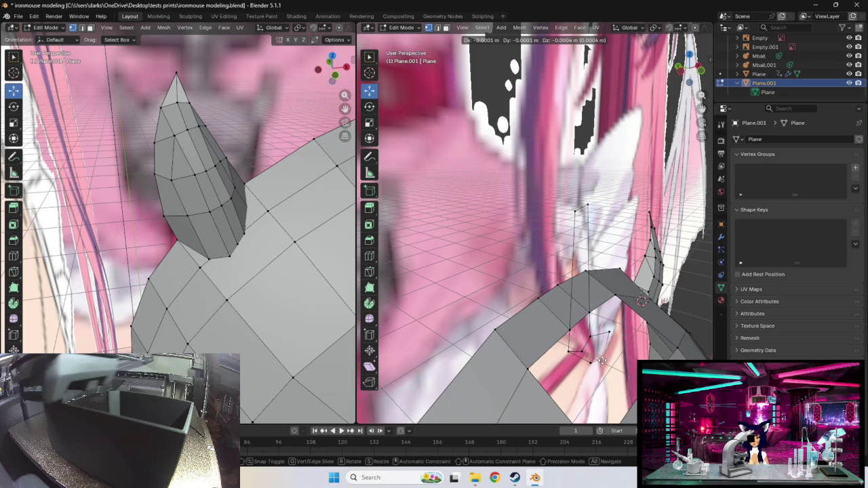
{"action": "middle_click_drag", "start_coordinate": [587, 361], "coordinate": [468, 359]}
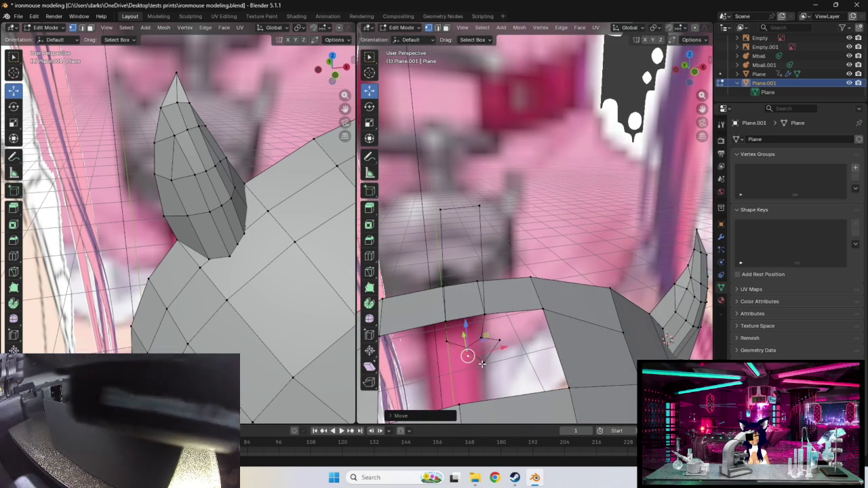
- Move the bridging vertices up and to the left toward the gap
{"action": "key", "text": "g"}
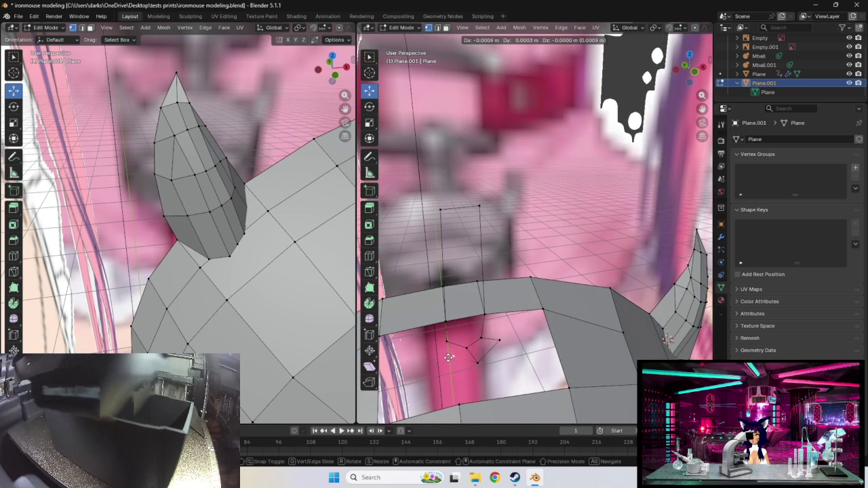
{"action": "left_click", "coordinate": [451, 358]}
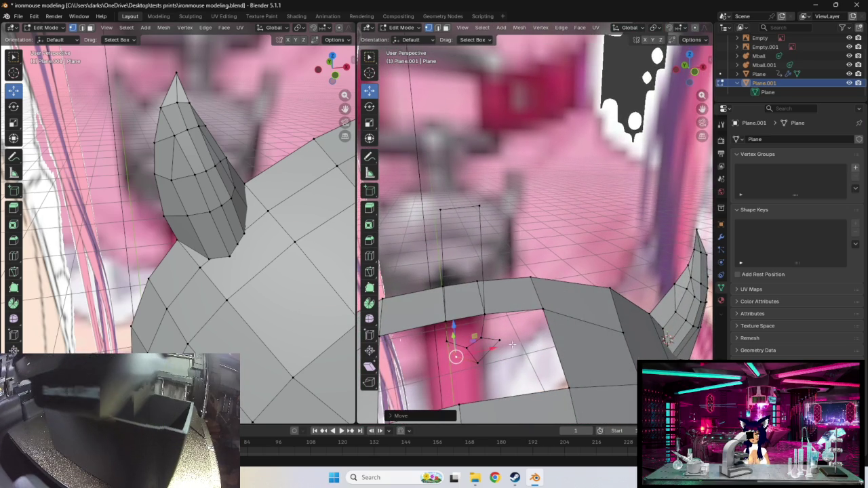
{"action": "key", "text": "g"}
{"action": "left_click", "coordinate": [493, 335]}
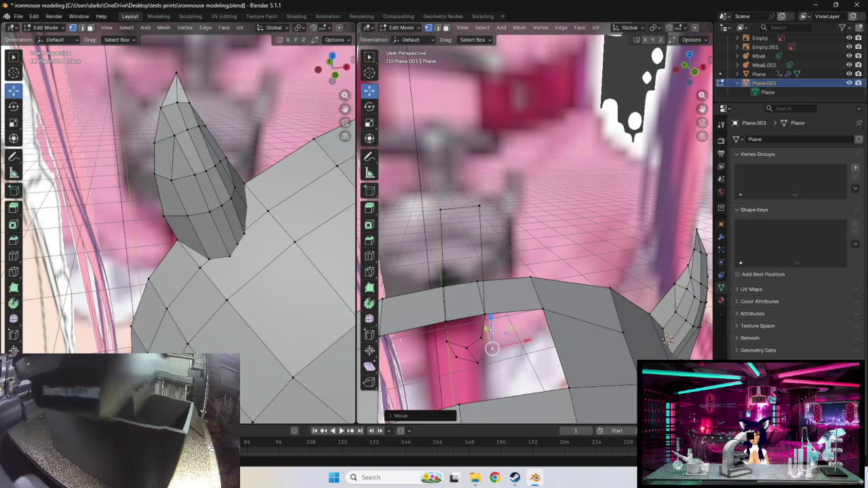
{"action": "key", "text": "g"}
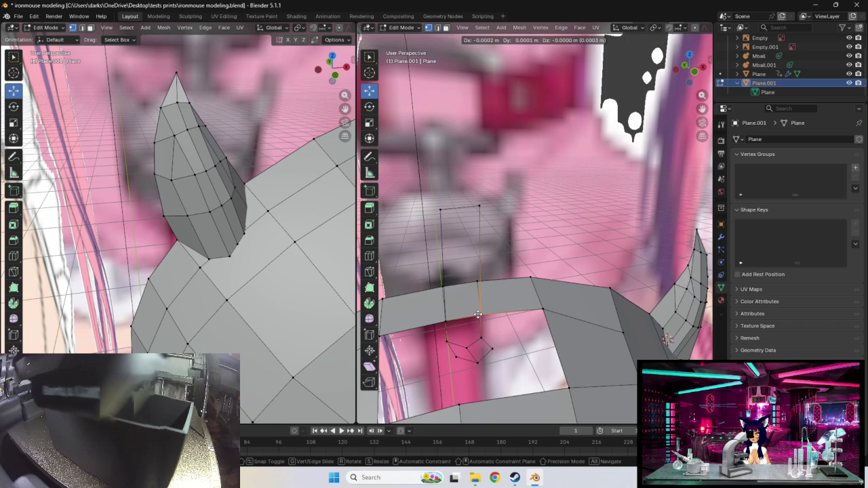
{"action": "left_click", "coordinate": [475, 283]}
{"action": "middle_click_drag", "start_coordinate": [528, 343], "coordinate": [518, 340]}
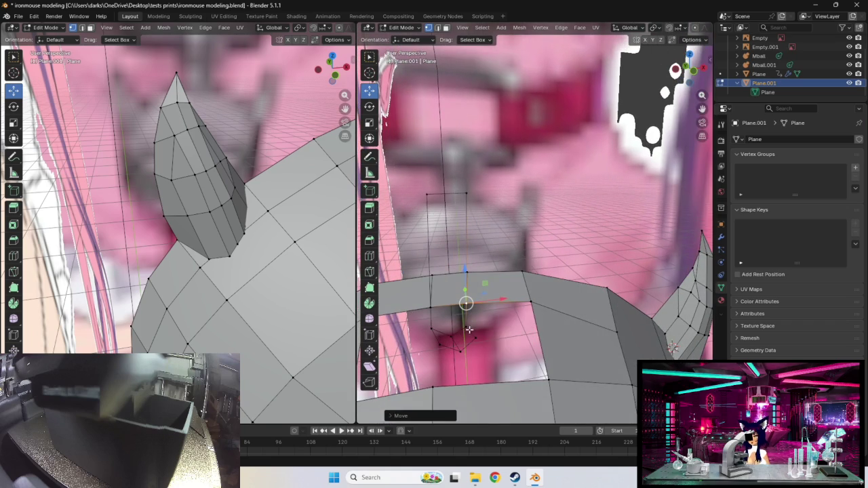
- Grab another bridging vertex and drop it further left in the gap
{"action": "key", "text": "g"}
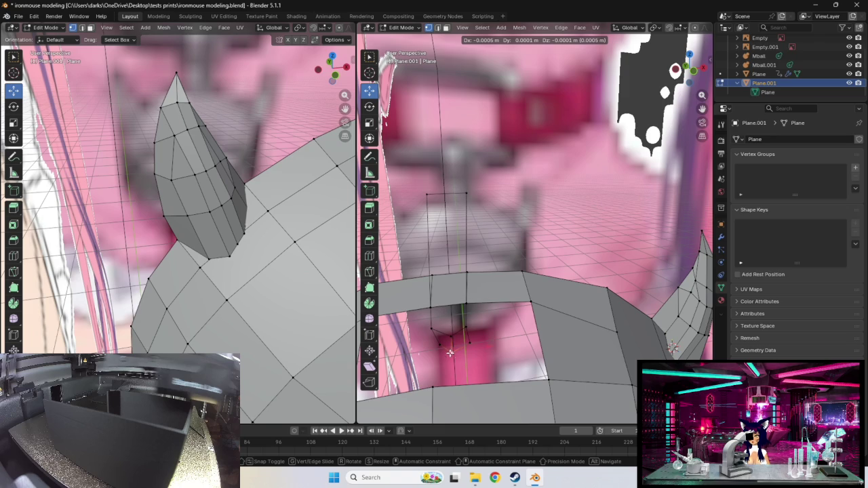
{"action": "left_click", "coordinate": [449, 352]}
{"action": "left_click", "coordinate": [466, 349]}
{"action": "key", "text": "g"}
{"action": "left_click", "coordinate": [431, 347]}
{"action": "middle_click_drag", "start_coordinate": [438, 348], "coordinate": [525, 344]}
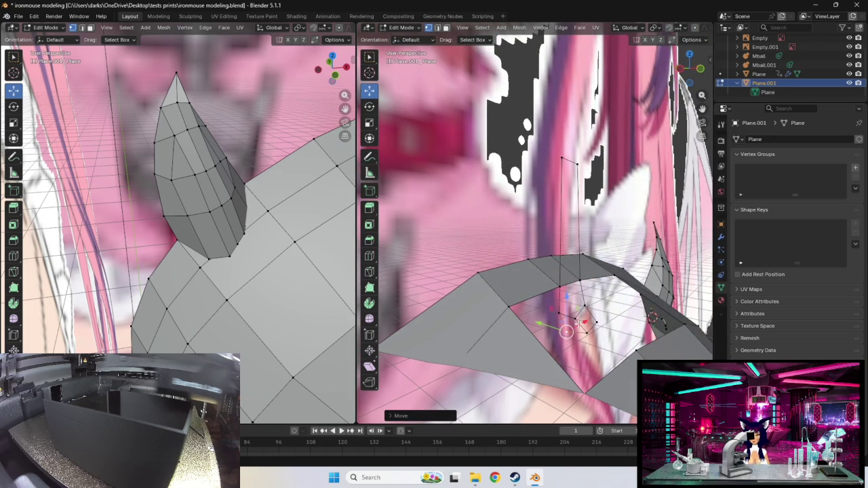
- Make small final nudges to a vertex on the right side of the loop
{"action": "key", "text": "g"}
{"action": "left_click", "coordinate": [568, 318]}
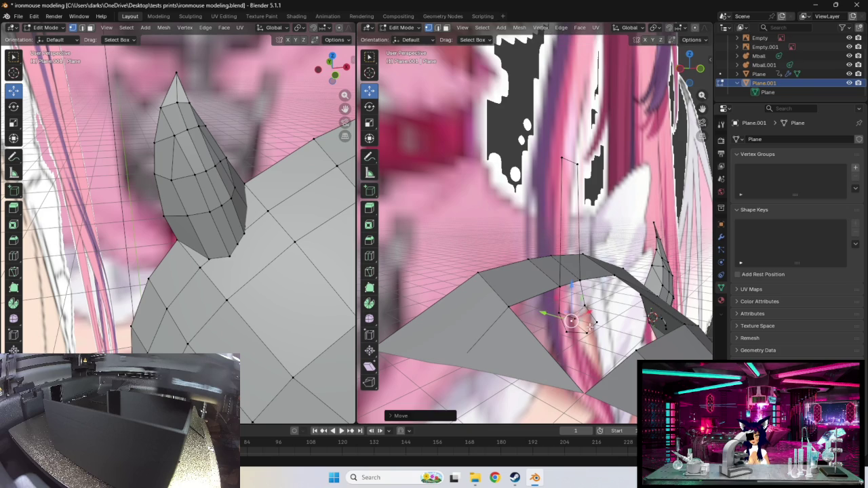
{"action": "key", "text": "g"}
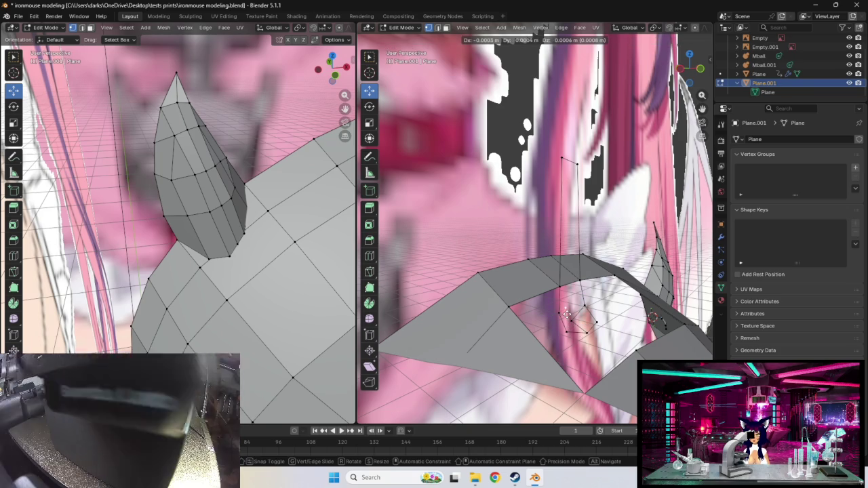
{"action": "left_click", "coordinate": [567, 314]}
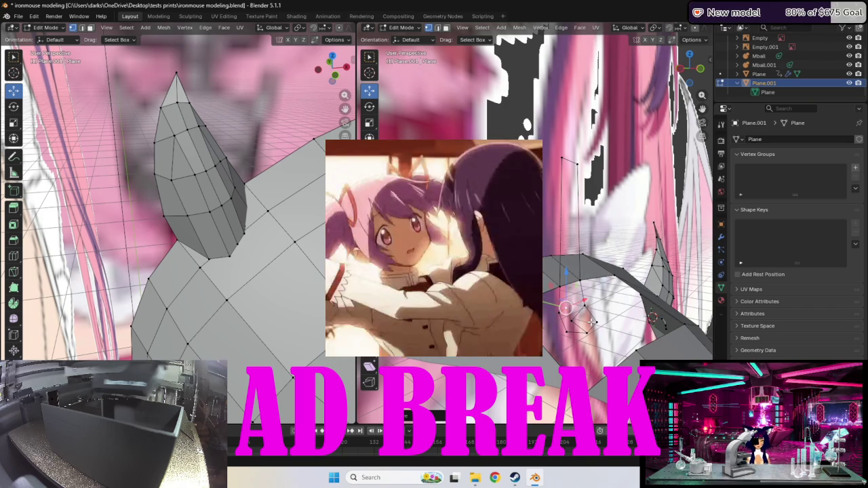
- Delete the unwanted edges of the bridging loop
{"action": "key", "text": "x"}
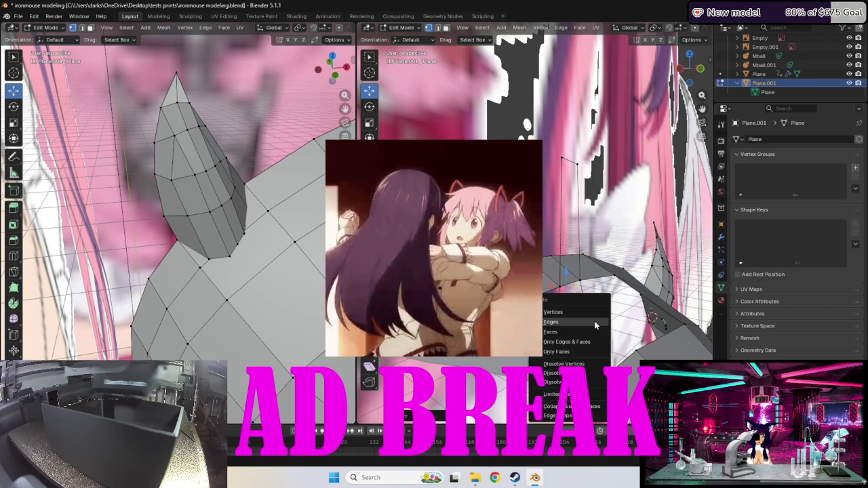
{"action": "left_click", "coordinate": [568, 321]}
{"action": "middle_click_drag", "start_coordinate": [568, 322], "coordinate": [597, 312]}
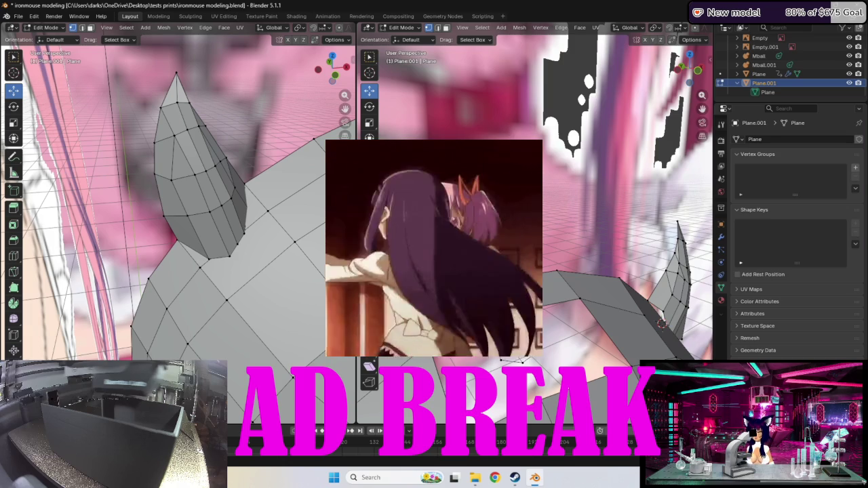
{"action": "key", "text": "r"}
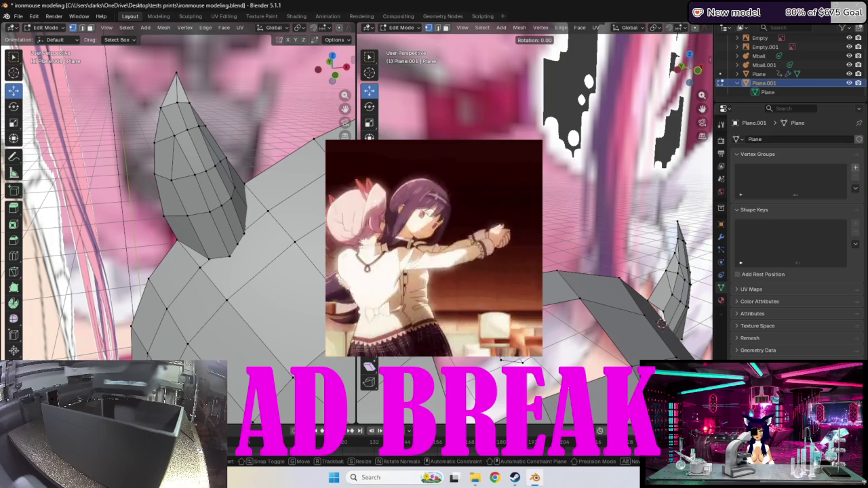
{"action": "key", "text": "Escape"}
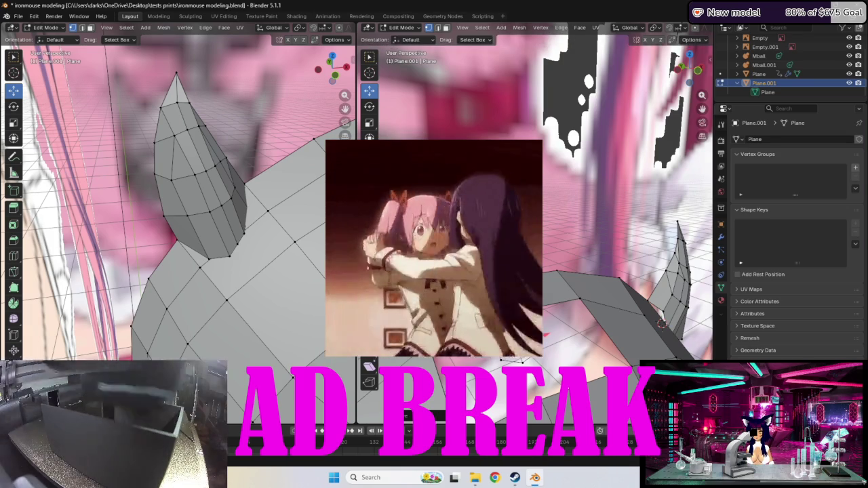
- Select a vertex near the gap and pull it into line with the top strip
{"action": "middle_click_drag", "start_coordinate": [651, 325], "coordinate": [620, 336]}
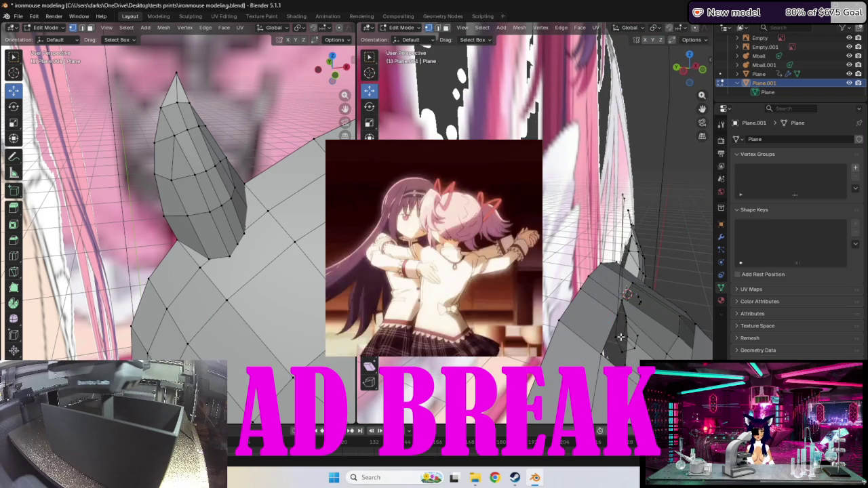
{"action": "middle_click_drag", "start_coordinate": [647, 349], "coordinate": [610, 350]}
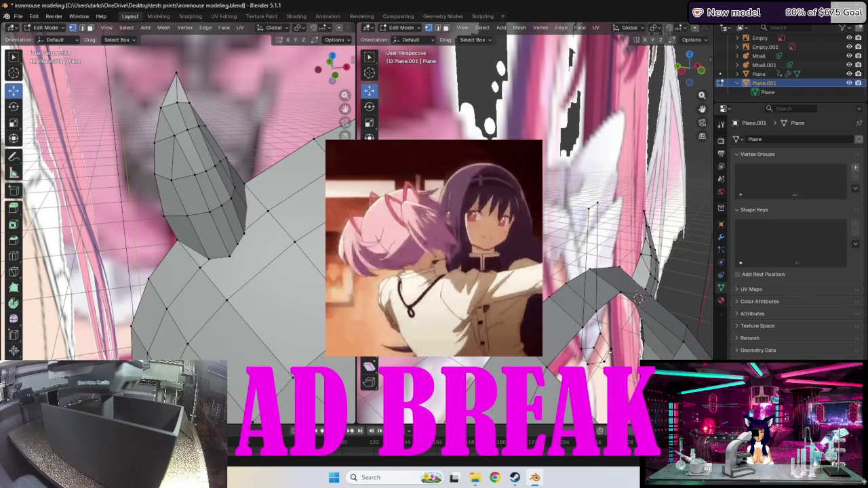
{"action": "left_click", "coordinate": [592, 352]}
{"action": "key", "text": "g"}
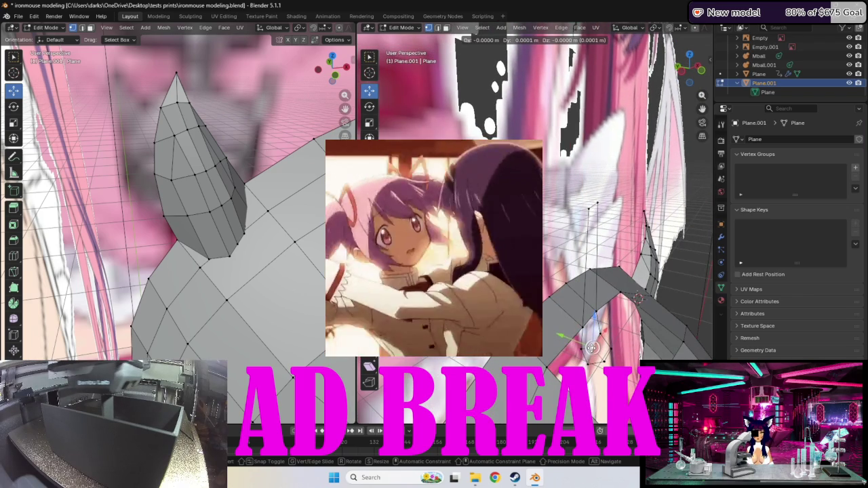
{"action": "left_click", "coordinate": [592, 347]}
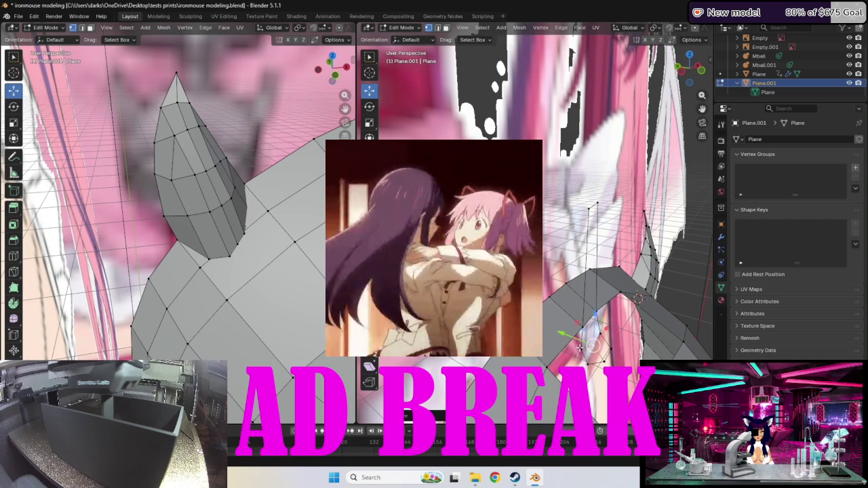
{"action": "key", "text": "g"}
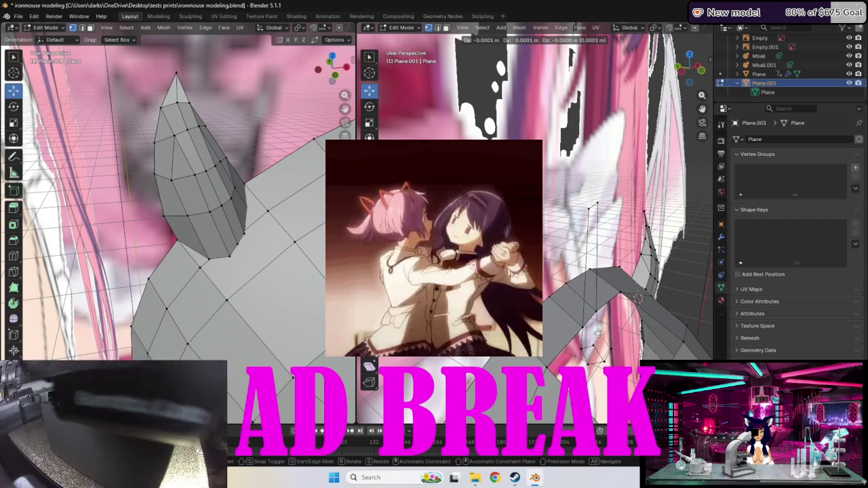
{"action": "left_click", "coordinate": [597, 332]}
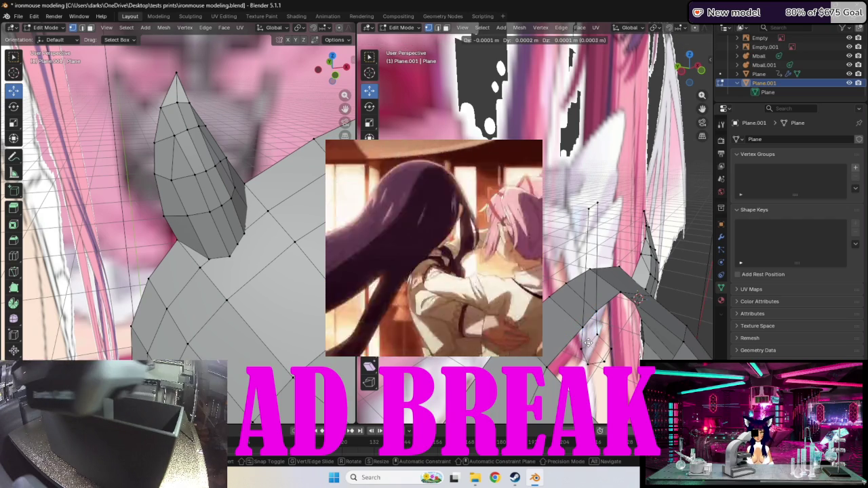
{"action": "mouse_move", "coordinate": [592, 347]}
{"action": "middle_mouse_down"}
{"action": "mouse_move", "coordinate": [610, 341]}
{"action": "mouse_move", "coordinate": [665, 281]}
{"action": "middle_mouse_up"}
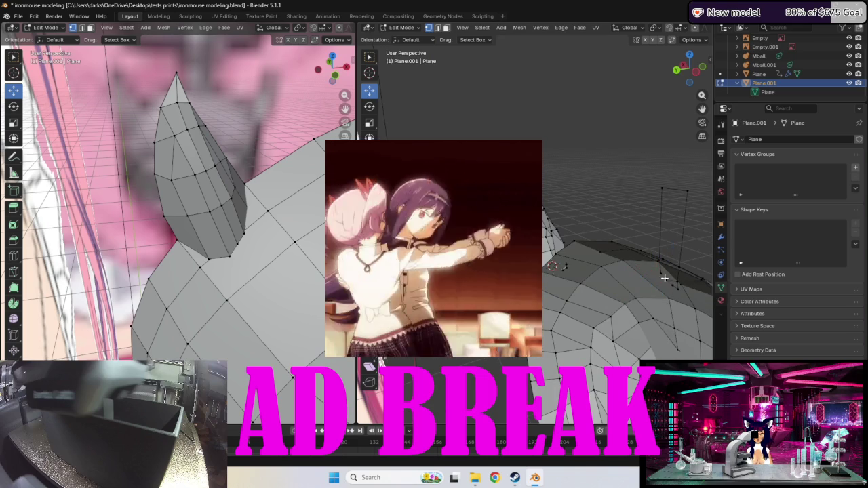
- Orbit around the head to check the top strip against the reference image
{"action": "mouse_move", "coordinate": [665, 282]}
{"action": "middle_mouse_down"}
{"action": "mouse_move", "coordinate": [691, 298]}
{"action": "mouse_move", "coordinate": [651, 285]}
{"action": "middle_mouse_up"}
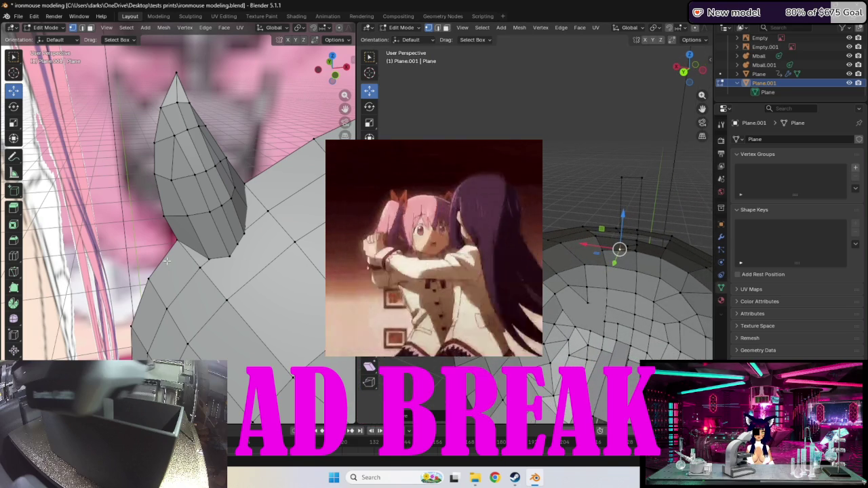
{"action": "middle_click_drag", "start_coordinate": [255, 262], "coordinate": [268, 247]}
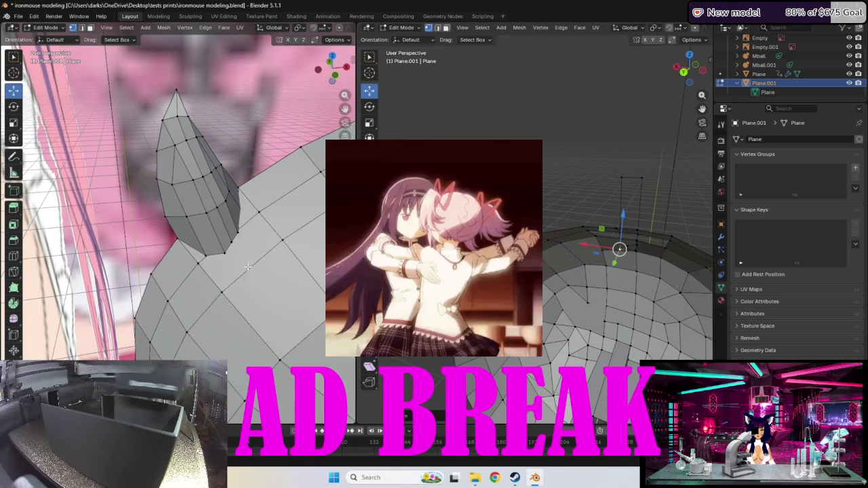
{"action": "mouse_move", "coordinate": [631, 265]}
{"action": "middle_mouse_down"}
{"action": "mouse_move", "coordinate": [661, 278]}
{"action": "mouse_move", "coordinate": [607, 269]}
{"action": "middle_mouse_up"}
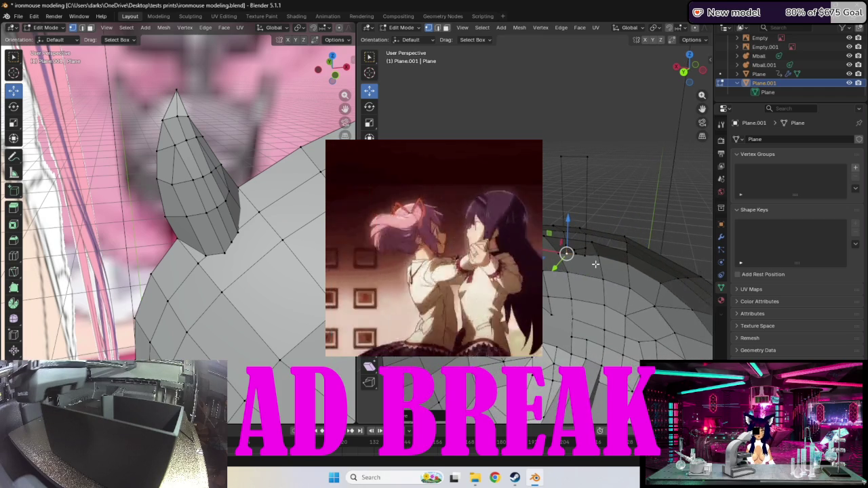
{"action": "mouse_move", "coordinate": [605, 297]}
{"action": "middle_mouse_down"}
{"action": "mouse_move", "coordinate": [580, 288]}
{"action": "mouse_move", "coordinate": [586, 273]}
{"action": "mouse_move", "coordinate": [608, 272]}
{"action": "mouse_move", "coordinate": [558, 274]}
{"action": "mouse_move", "coordinate": [568, 272]}
{"action": "middle_mouse_up"}
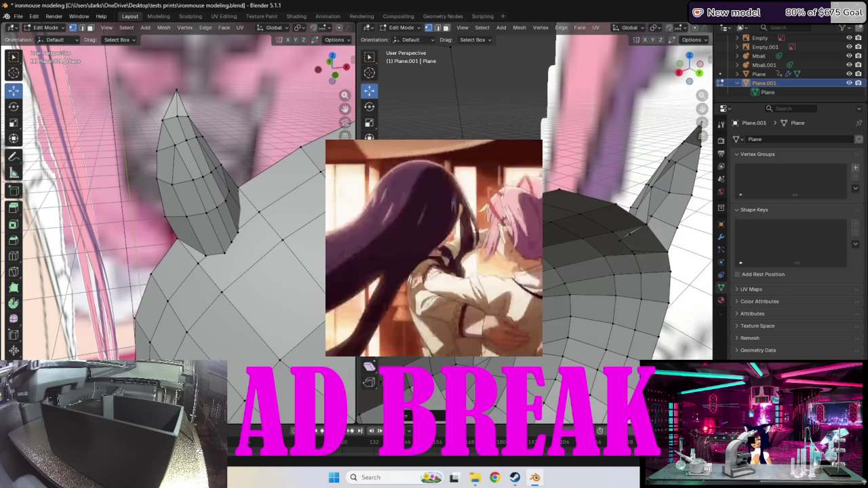
{"action": "middle_click_drag", "start_coordinate": [631, 231], "coordinate": [617, 195]}
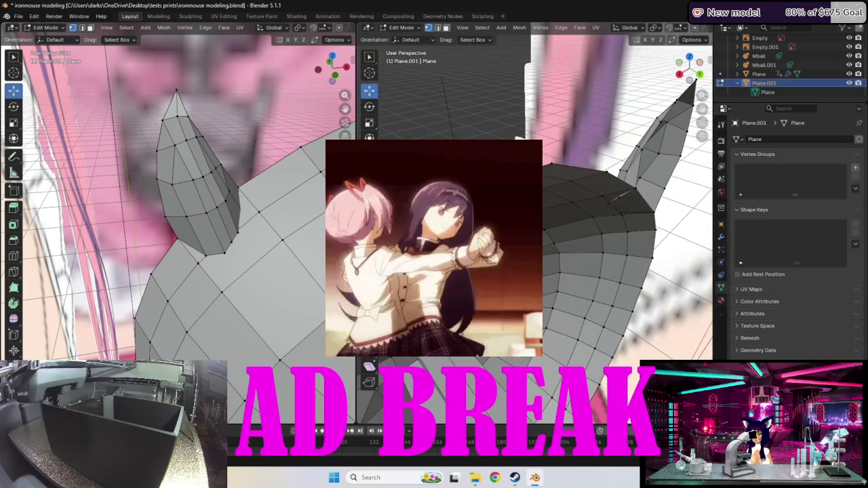
{"action": "mouse_move", "coordinate": [617, 197]}
{"action": "middle_mouse_down"}
{"action": "mouse_move", "coordinate": [606, 245]}
{"action": "mouse_move", "coordinate": [695, 332]}
{"action": "mouse_move", "coordinate": [631, 271]}
{"action": "middle_mouse_up"}
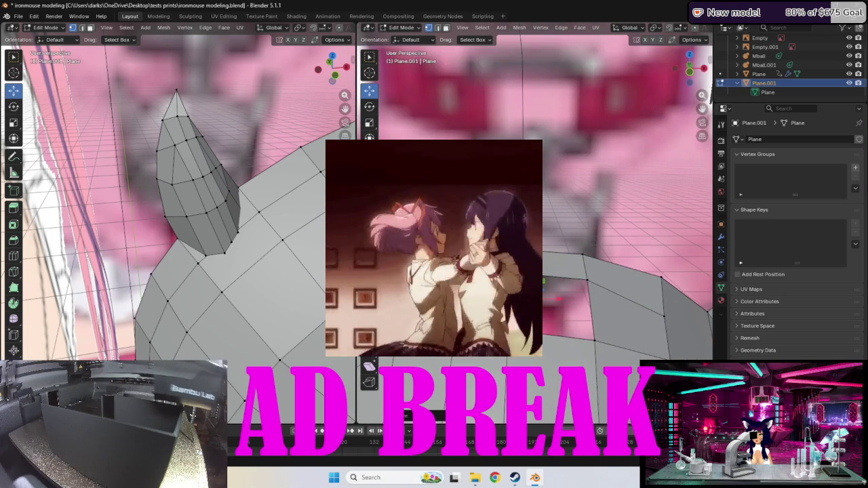
- Fine-tune the selected bridging vertex so it sits along the top strip
{"action": "key", "text": "g"}
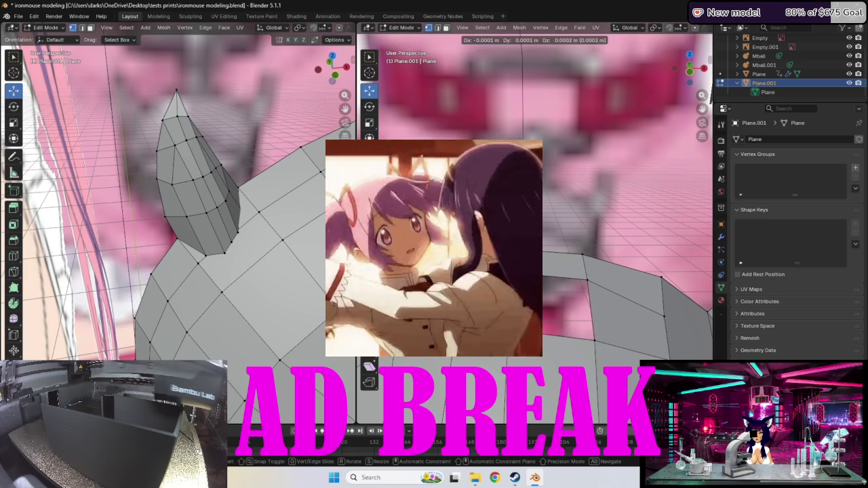
{"action": "key", "text": "Escape"}
{"action": "key", "text": "g"}
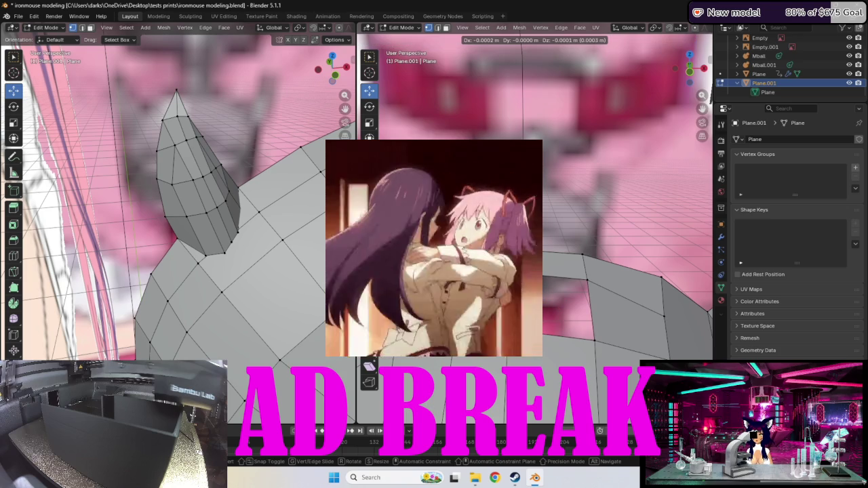
{"action": "key", "text": "Escape"}
{"action": "key", "text": "g"}
{"action": "key", "text": "Escape"}
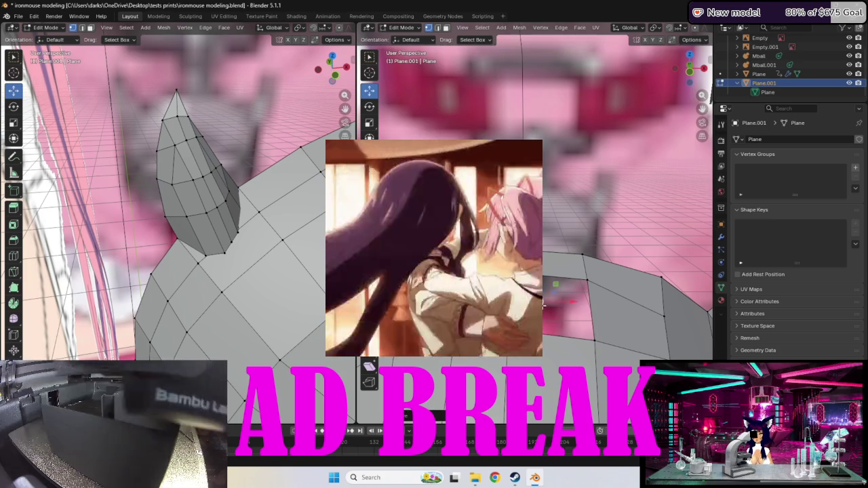
{"action": "middle_click_drag", "start_coordinate": [543, 307], "coordinate": [516, 298]}
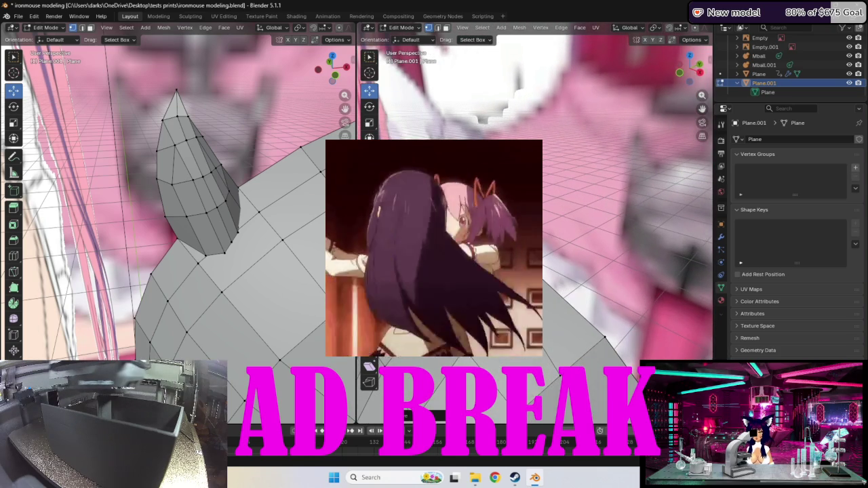
{"action": "middle_click_drag", "start_coordinate": [515, 298], "coordinate": [556, 312]}
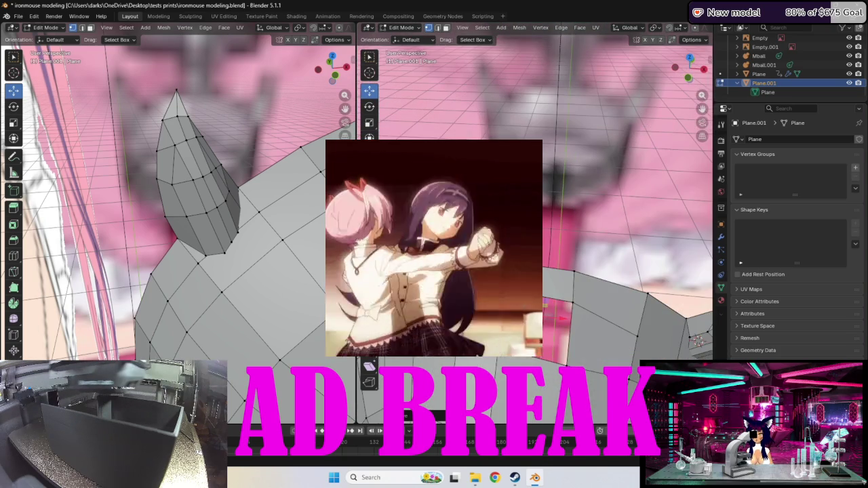
{"action": "key", "text": "g"}
{"action": "left_click", "coordinate": [550, 311]}
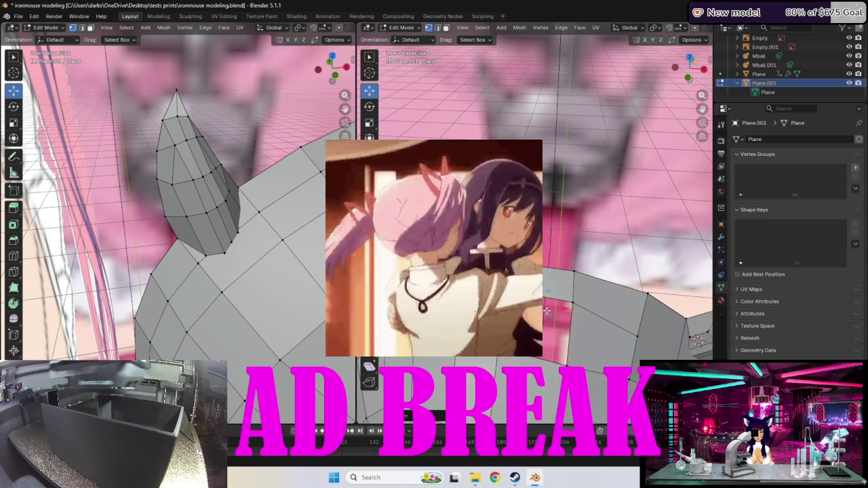
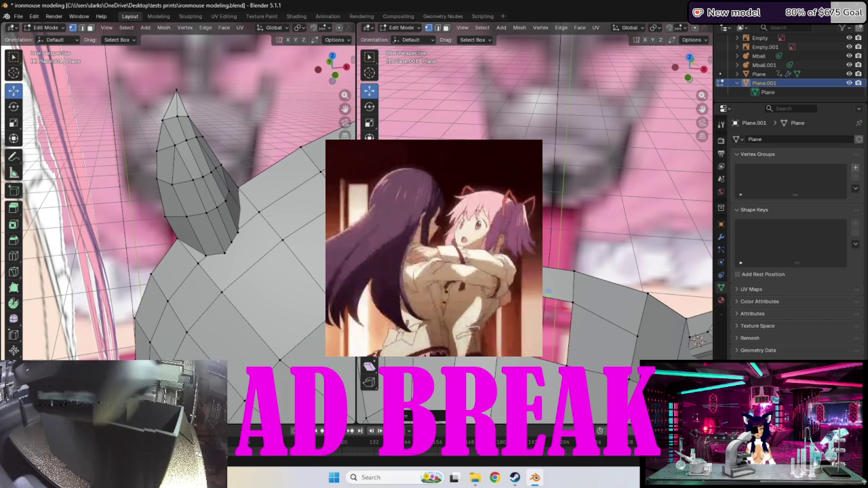
- Move the neck-base vertices toward the collar where the shoulder meets the body mesh
{"action": "middle_click_drag", "start_coordinate": [610, 203], "coordinate": [651, 224]}
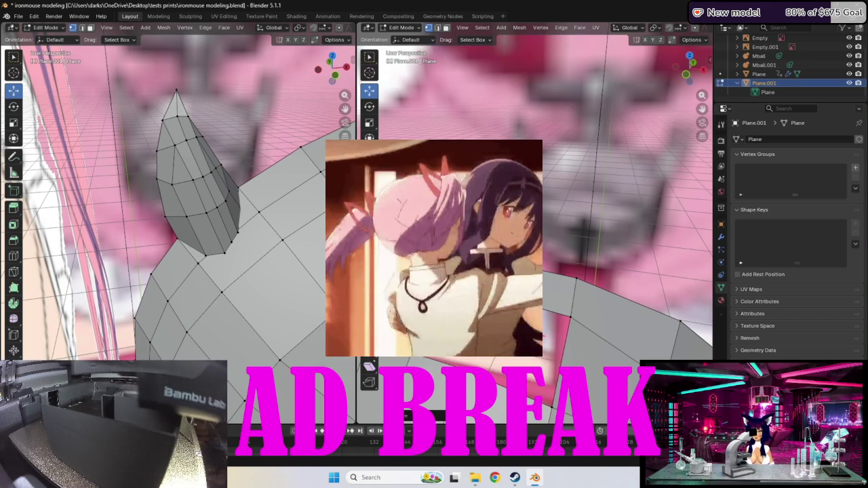
{"action": "key", "text": "g"}
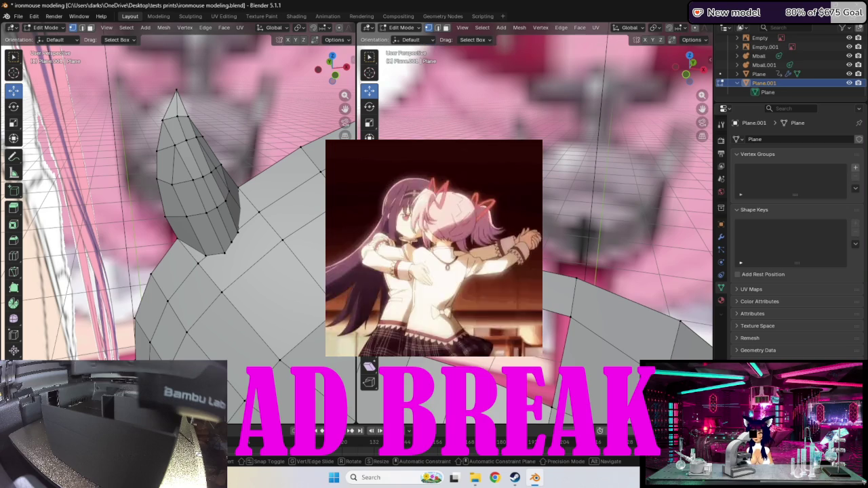
{"action": "key", "text": "Escape"}
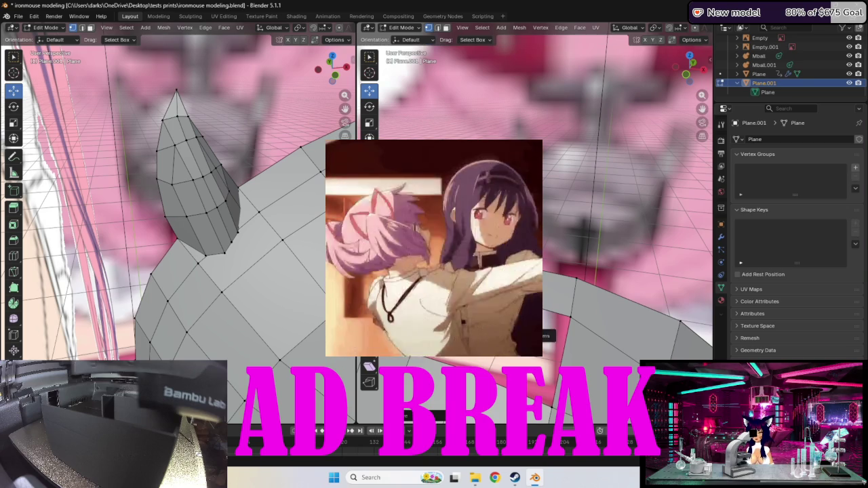
{"action": "key", "text": "g"}
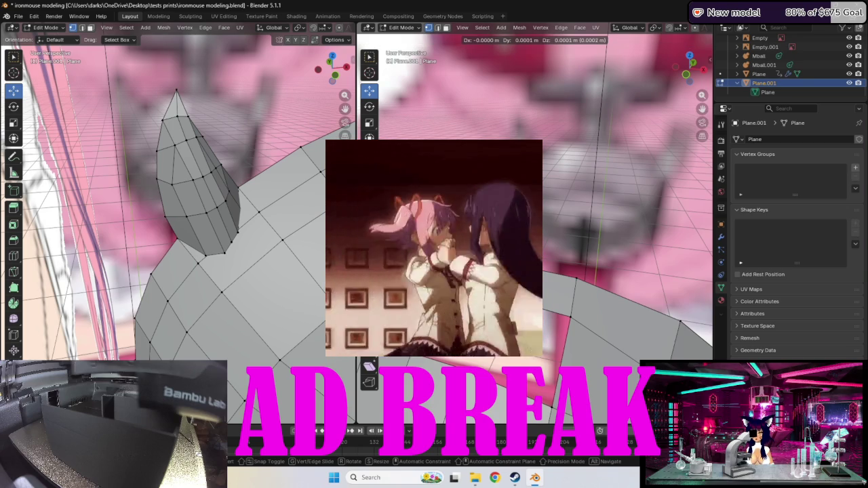
{"action": "key", "text": "Escape"}
{"action": "middle_click_drag", "start_coordinate": [610, 203], "coordinate": [630, 224]}
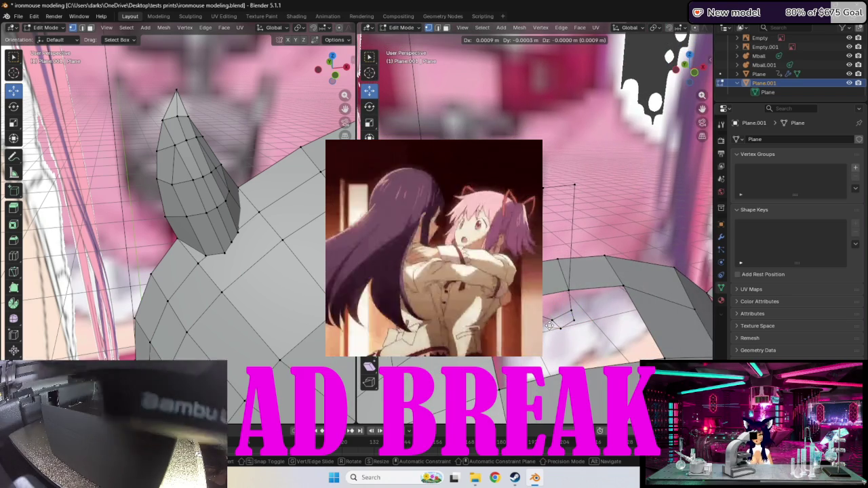
{"action": "key", "text": "g"}
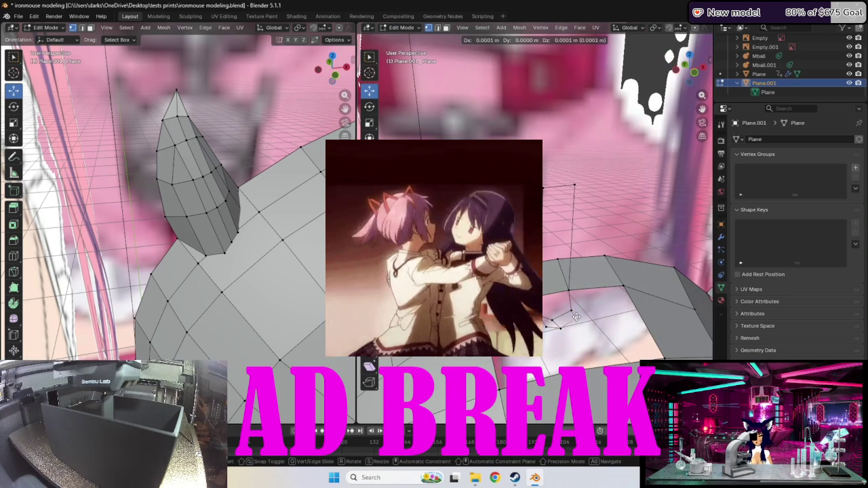
{"action": "left_click", "coordinate": [575, 316]}
{"action": "left_click_drag", "start_coordinate": [568, 308], "coordinate": [565, 309]}
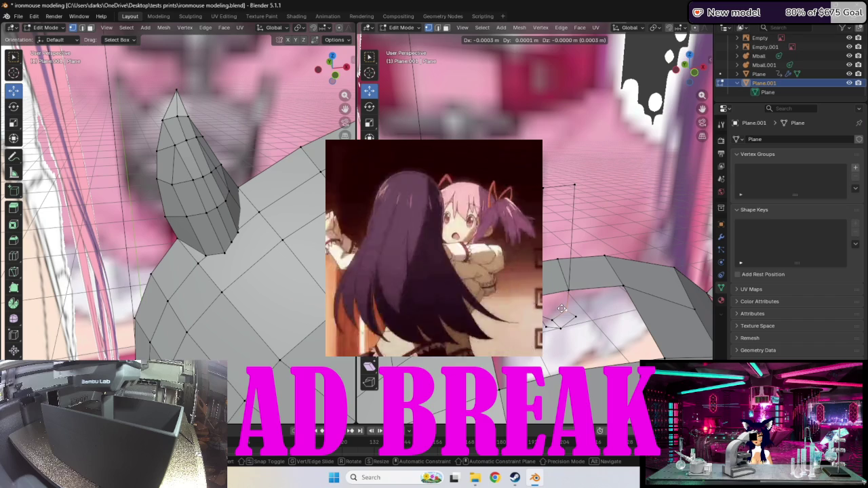
{"action": "left_click_drag", "start_coordinate": [561, 310], "coordinate": [573, 319]}
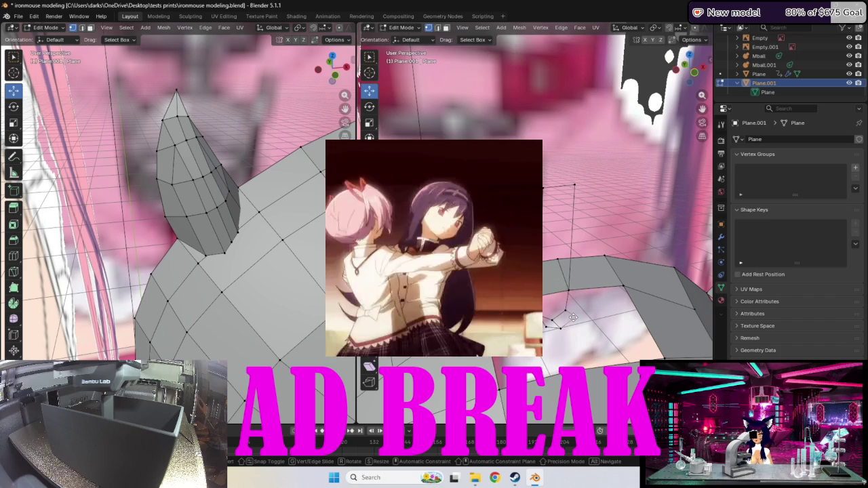
{"action": "left_click", "coordinate": [572, 320]}
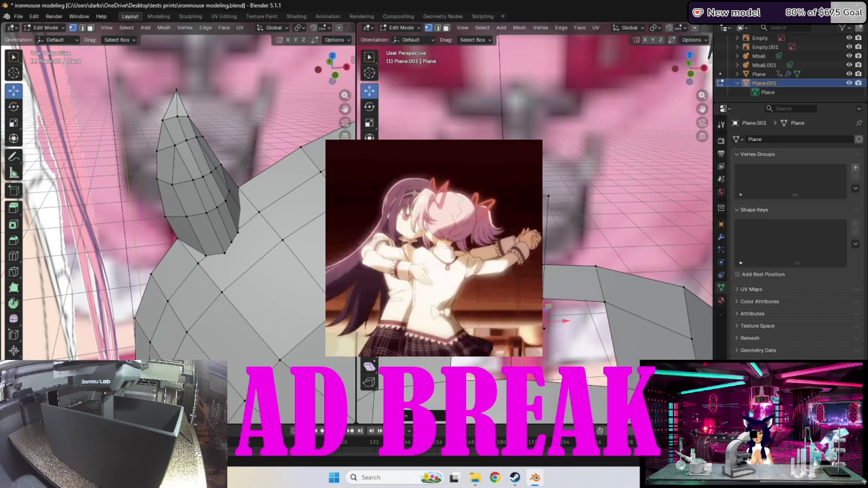
- Try several grabs of the neck-base vertices, confirming one small move
{"action": "key", "text": "g"}
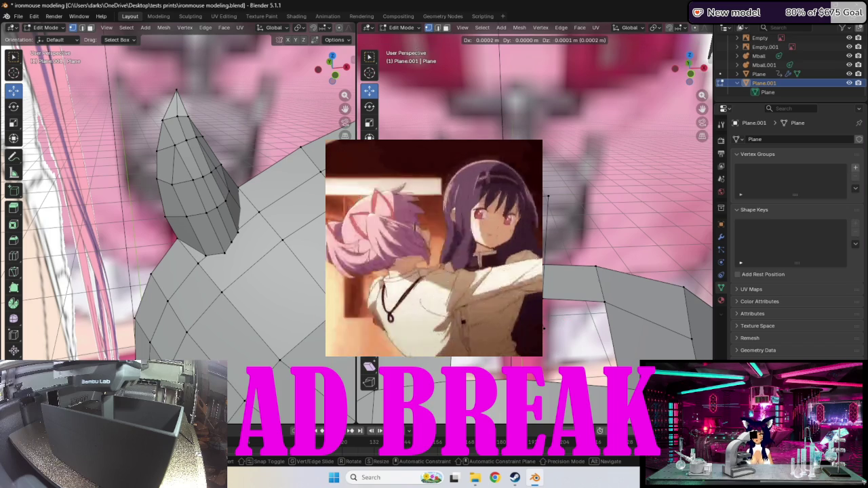
{"action": "key", "text": "Escape"}
{"action": "key", "text": "g"}
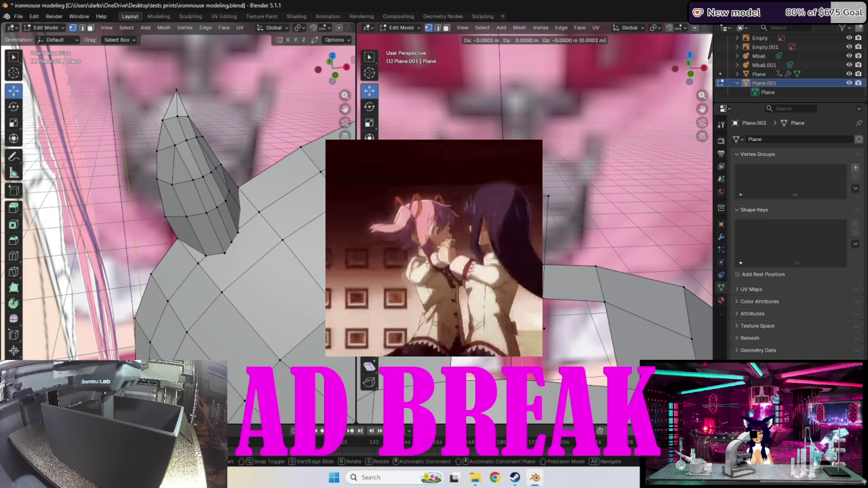
{"action": "key", "text": "Escape"}
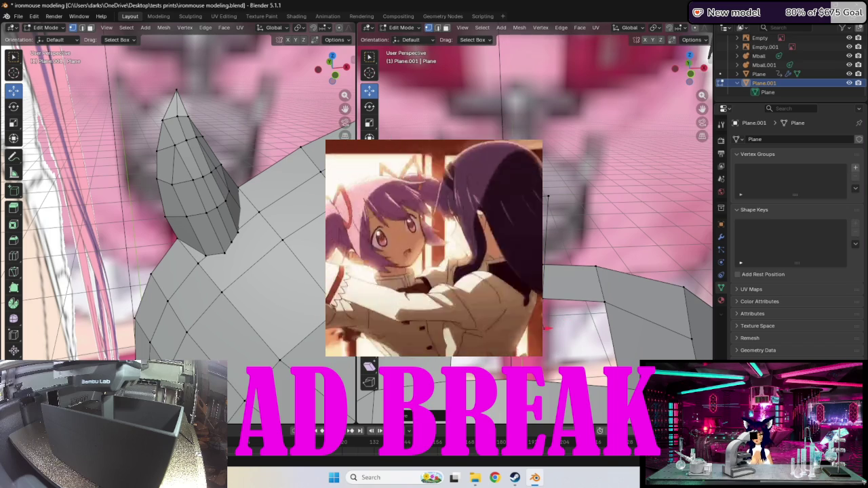
{"action": "key", "text": "g"}
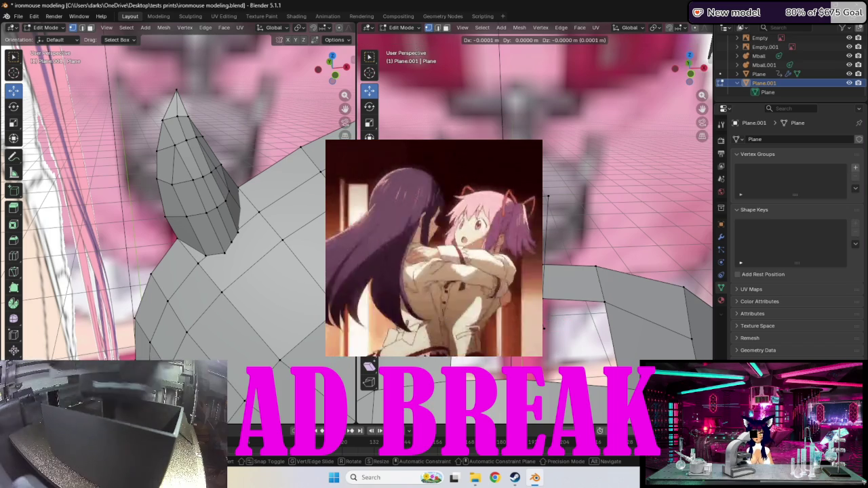
{"action": "key", "text": "Escape"}
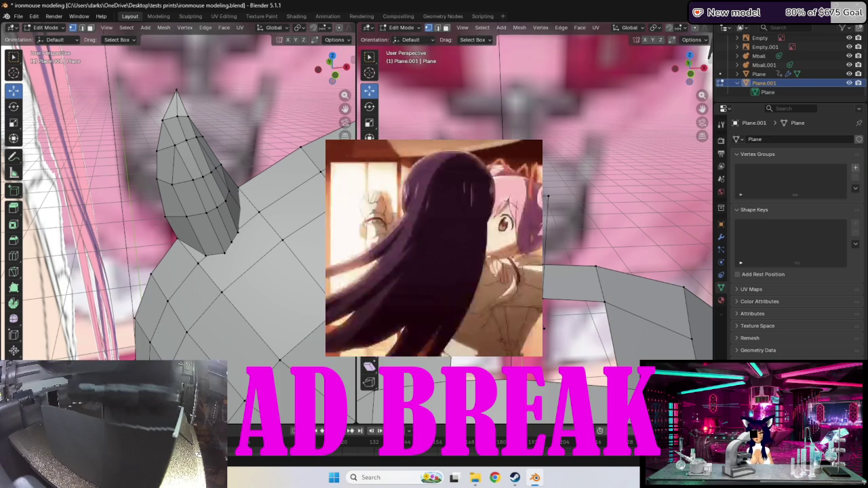
{"action": "key", "text": "g"}
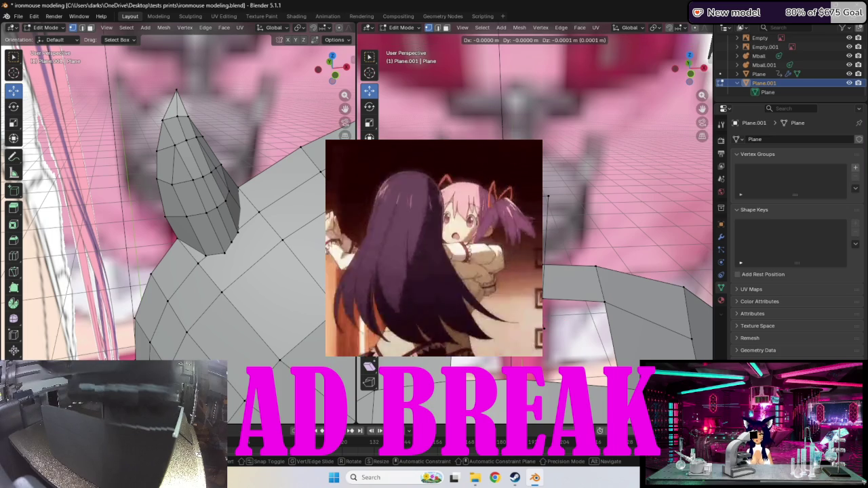
{"action": "key", "text": "Escape"}
{"action": "middle_click_drag", "start_coordinate": [434, 258], "coordinate": [542, 227]}
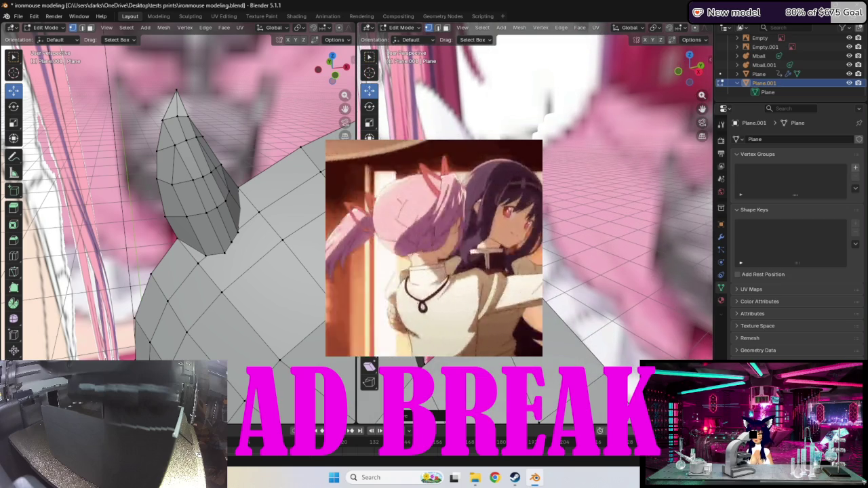
{"action": "key", "text": "g"}
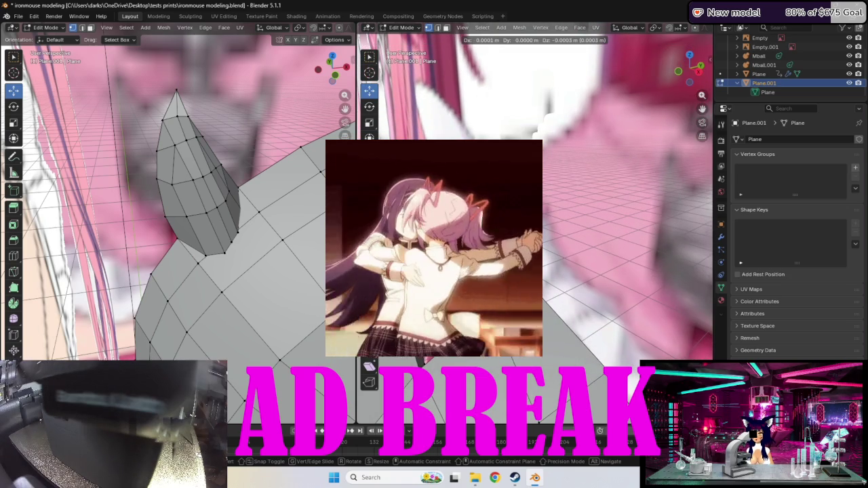
{"action": "key", "text": "Return"}
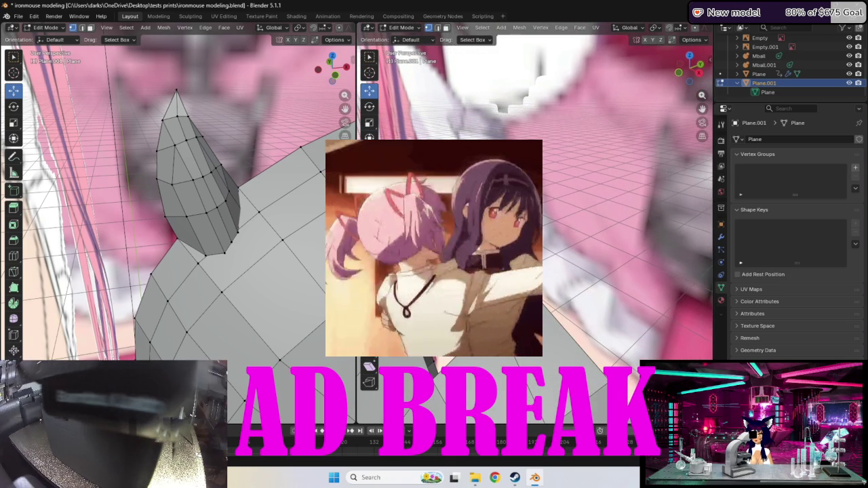
- Check the neck-base vertices from several angles, testing further moves and cancelling each
{"action": "middle_click_drag", "start_coordinate": [611, 204], "coordinate": [563, 218]}
{"action": "key", "text": "g"}
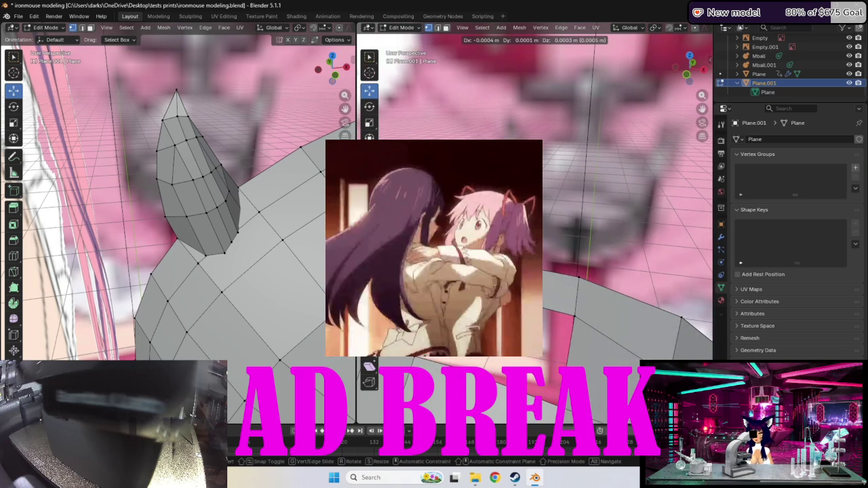
{"action": "key", "text": "Escape"}
{"action": "middle_click_drag", "start_coordinate": [563, 271], "coordinate": [548, 303]}
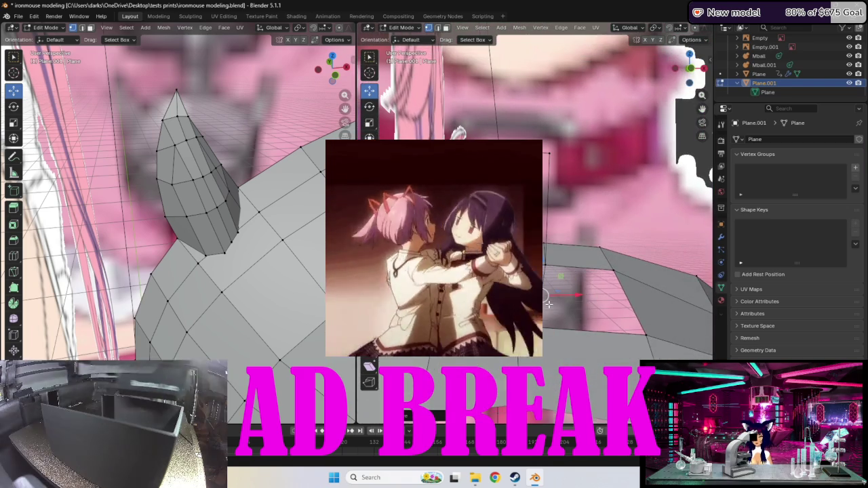
{"action": "key", "text": "g"}
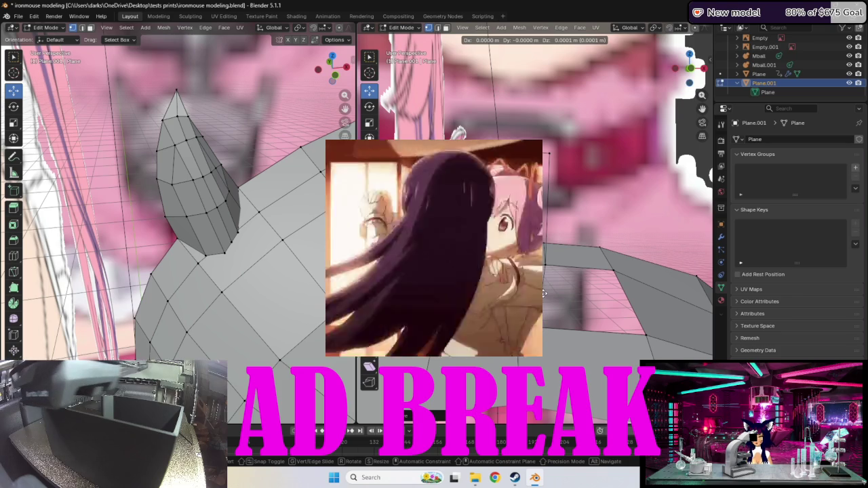
{"action": "key", "text": "Escape"}
{"action": "middle_click_drag", "start_coordinate": [542, 306], "coordinate": [502, 285]}
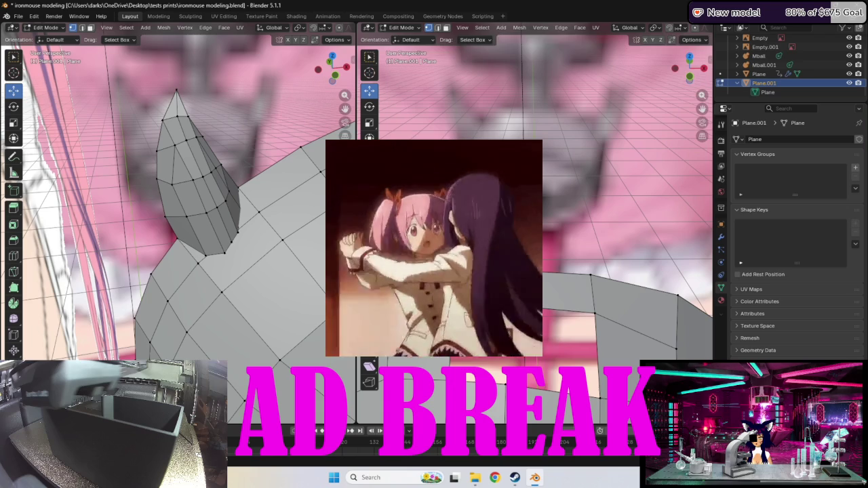
{"action": "key", "text": "g"}
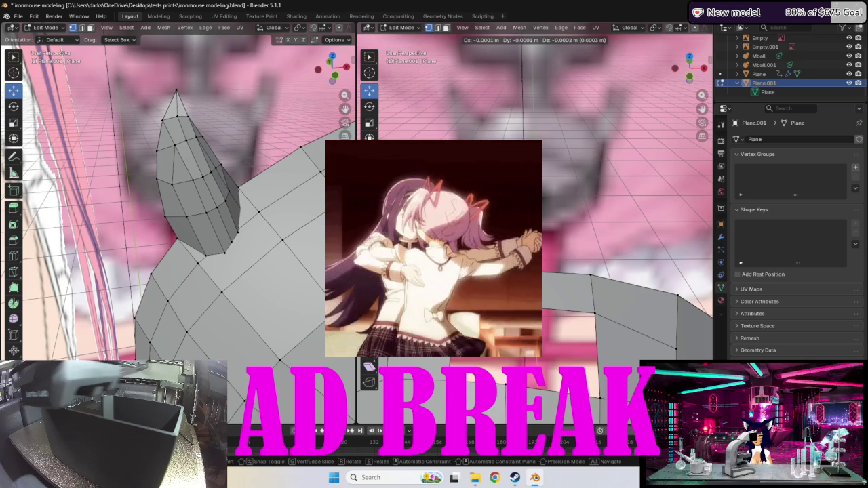
{"action": "key", "text": "Escape"}
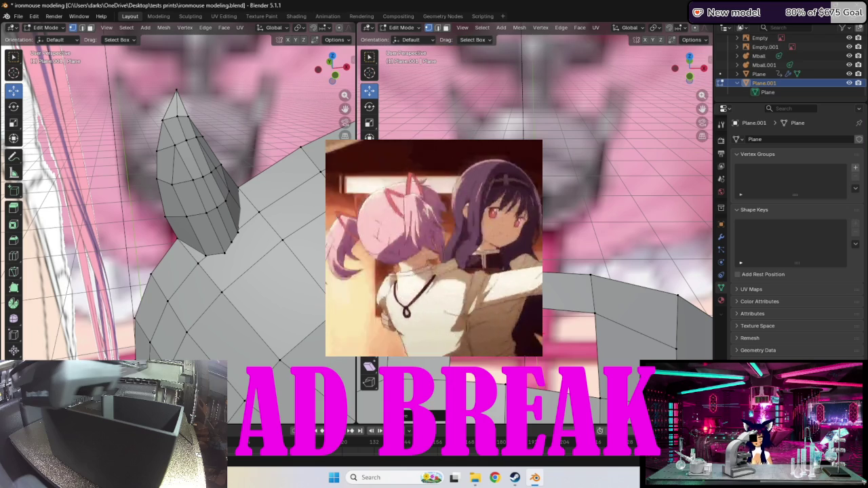
{"action": "key", "text": "g"}
{"action": "key", "text": "Escape"}
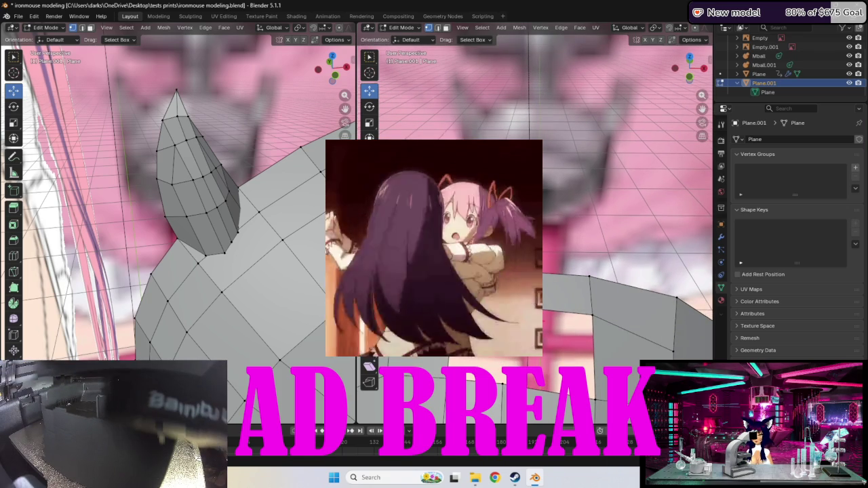
{"action": "key", "text": "g"}
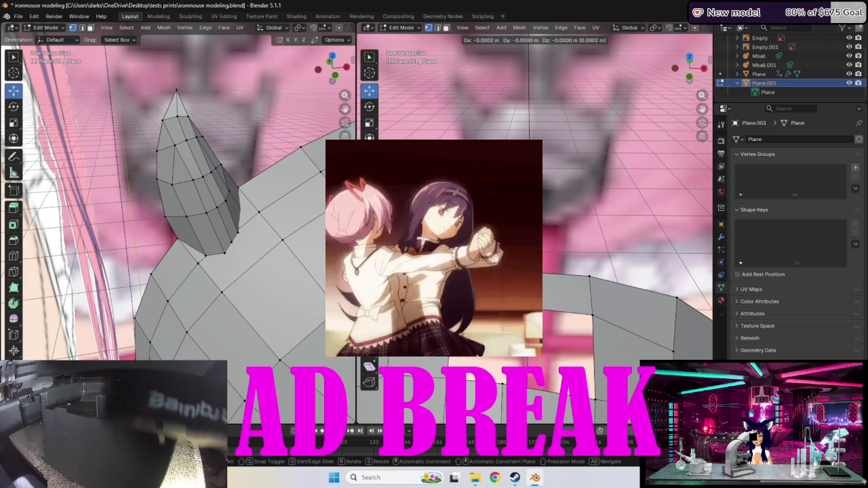
{"action": "key", "text": "Escape"}
{"action": "middle_click_drag", "start_coordinate": [610, 204], "coordinate": [655, 296]}
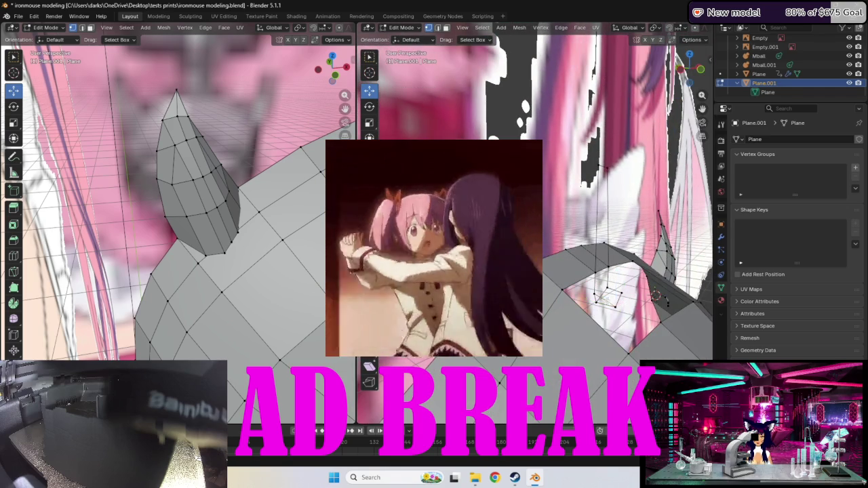
- Make three sub-centimetre moves to the neck-base vertices, including a lower vertex, then inspect the neck
{"action": "key", "text": "g"}
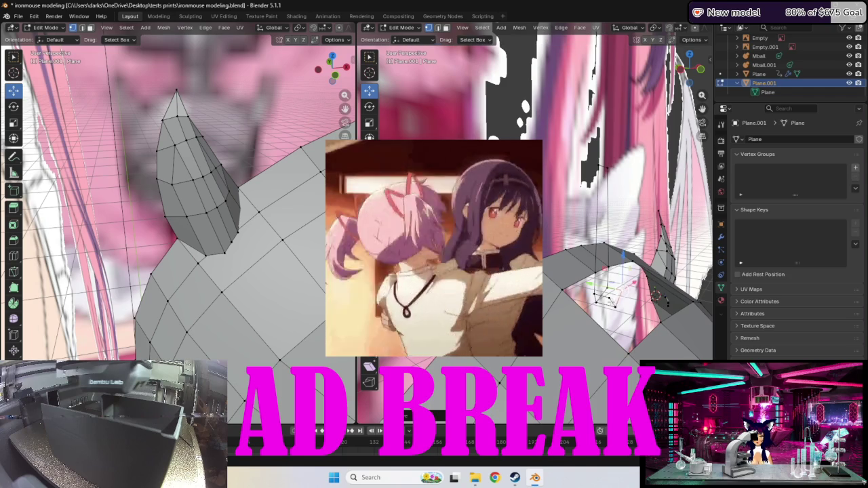
{"action": "left_click", "coordinate": [610, 296]}
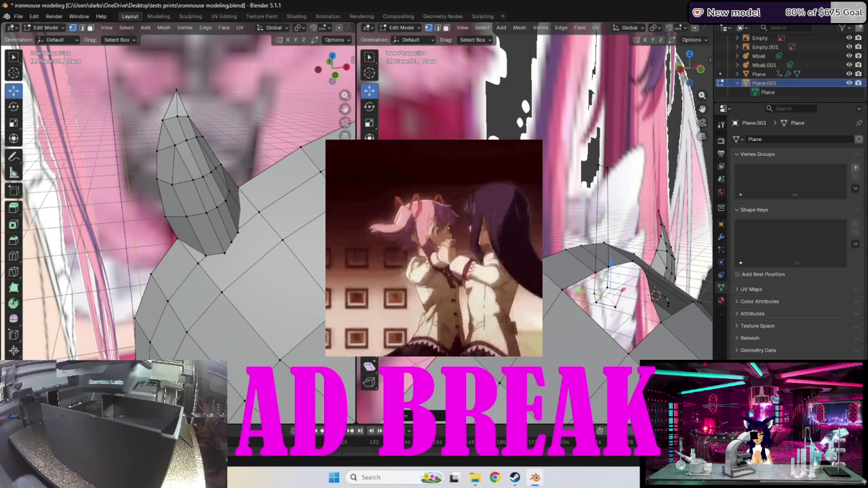
{"action": "key", "text": "g"}
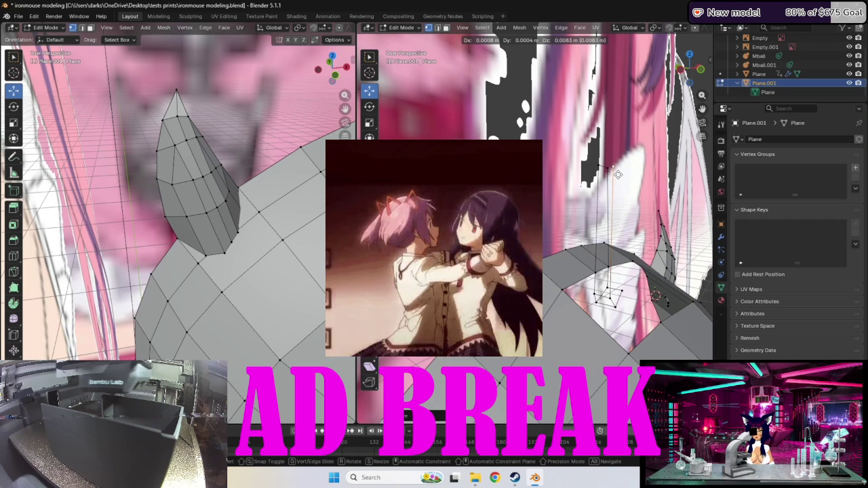
{"action": "left_click", "coordinate": [618, 175]}
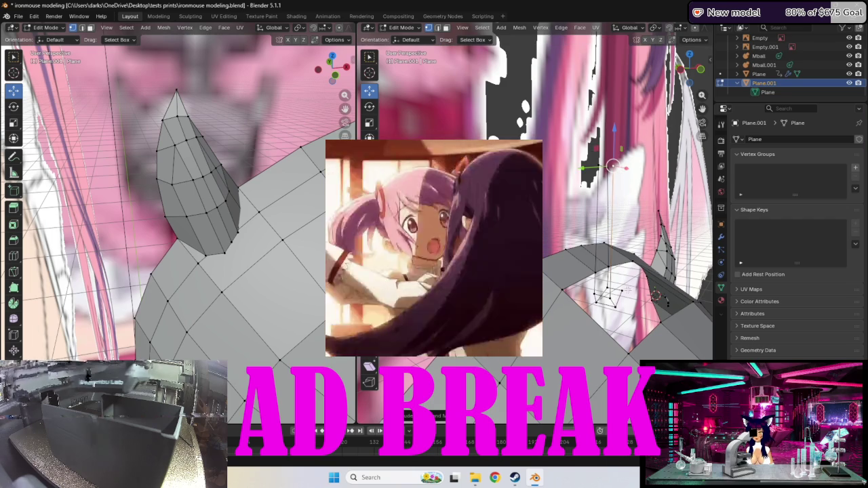
{"action": "left_click", "coordinate": [624, 288]}
{"action": "key", "text": "g"}
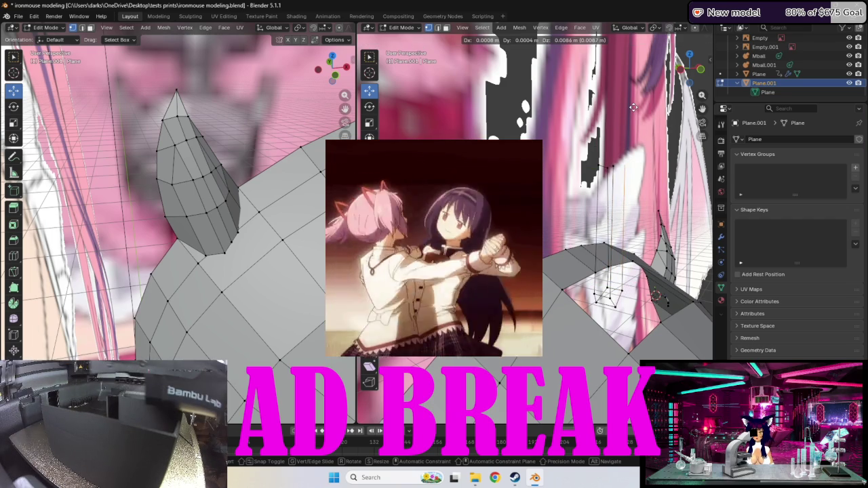
{"action": "left_click", "coordinate": [633, 106]}
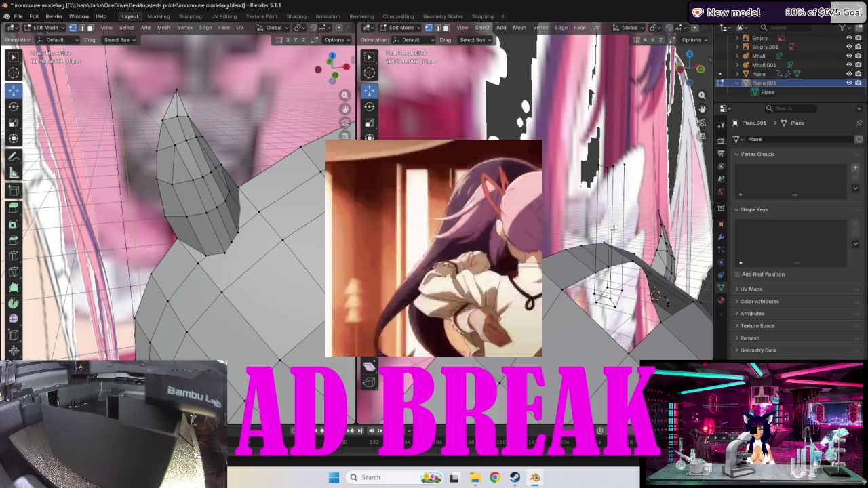
{"action": "middle_click_drag", "start_coordinate": [611, 229], "coordinate": [583, 254]}
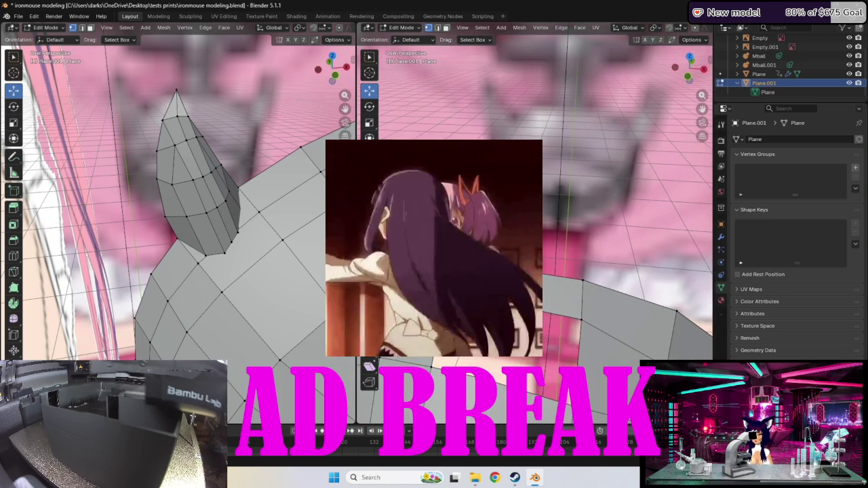
{"action": "middle_click_drag", "start_coordinate": [560, 234], "coordinate": [705, 291]}
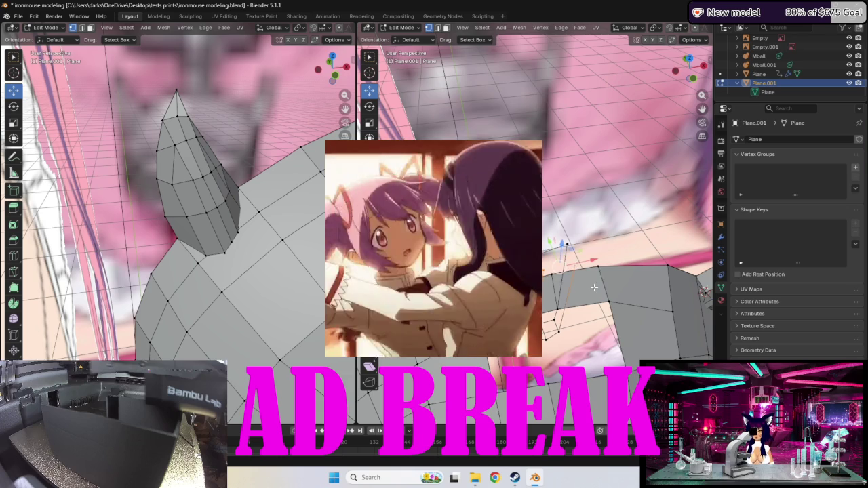
- Try rotating and moving the neck-base vertices, cancelling both, while viewing the neck opening
{"action": "key", "text": "r"}
{"action": "key", "text": "Escape"}
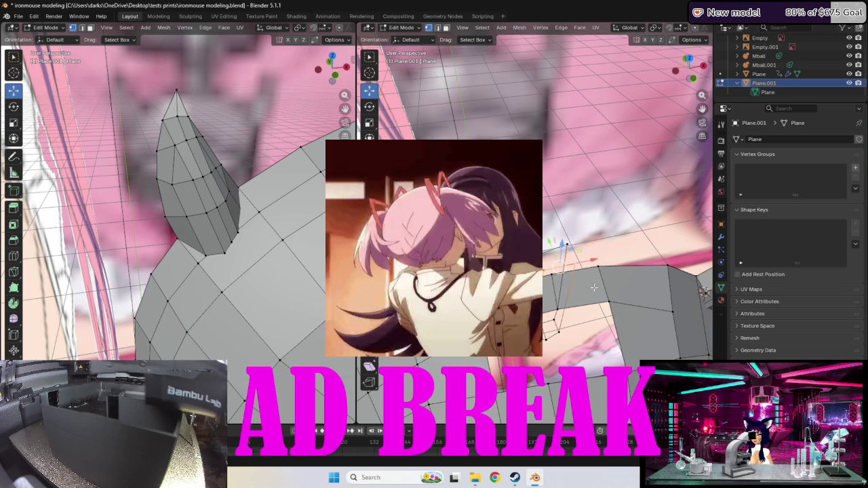
{"action": "mouse_move", "coordinate": [589, 295]}
{"action": "middle_mouse_down"}
{"action": "mouse_move", "coordinate": [566, 275]}
{"action": "mouse_move", "coordinate": [545, 300]}
{"action": "middle_mouse_up"}
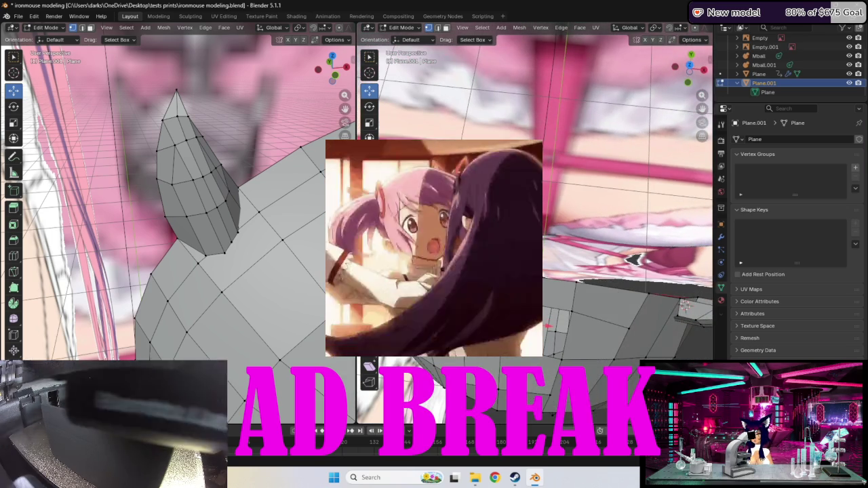
{"action": "key", "text": "g"}
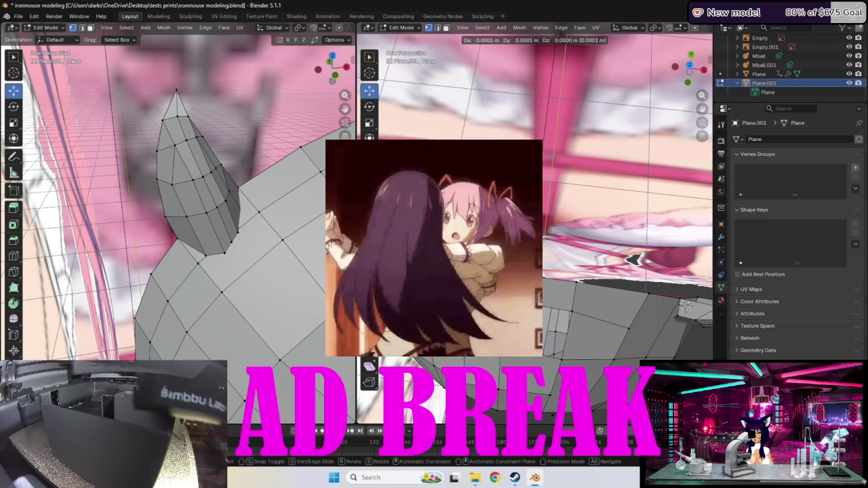
{"action": "key", "text": "Escape"}
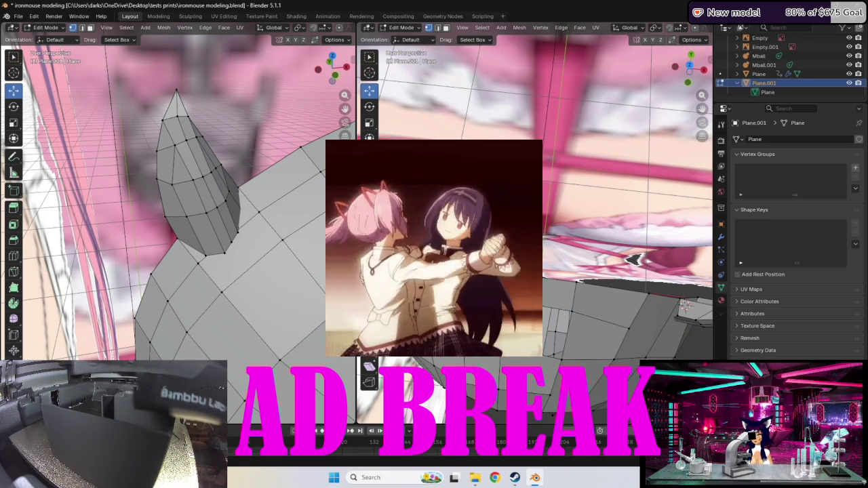
{"action": "middle_click_drag", "start_coordinate": [562, 301], "coordinate": [610, 271]}
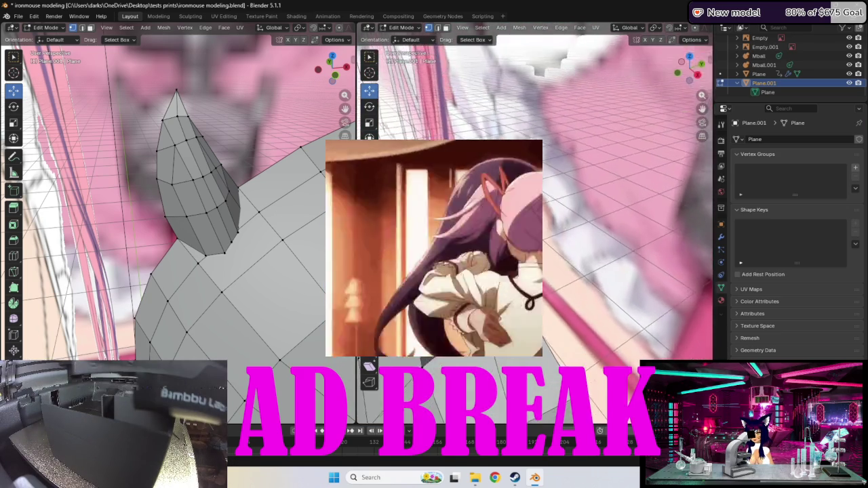
{"action": "mouse_move", "coordinate": [543, 298]}
{"action": "middle_mouse_down"}
{"action": "mouse_move", "coordinate": [552, 299]}
{"action": "mouse_move", "coordinate": [563, 271]}
{"action": "middle_mouse_up"}
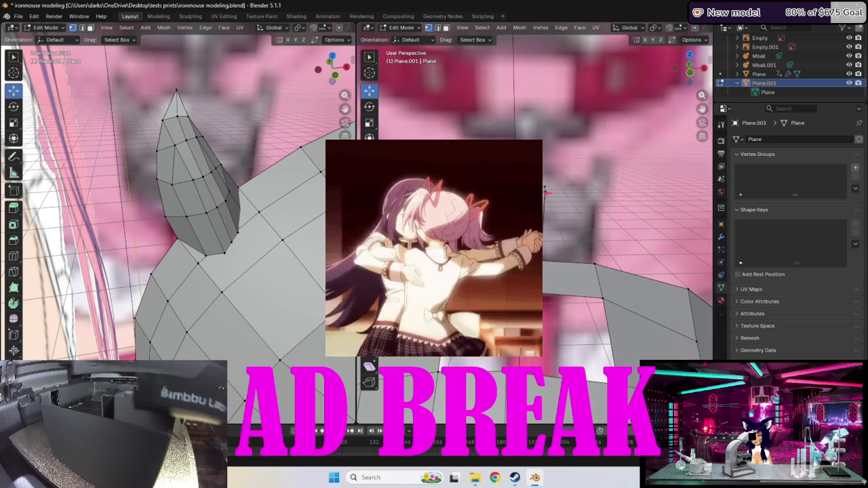
- Nudge the selected neck vertices twice so they rest just against the body mesh
{"action": "key", "text": "g"}
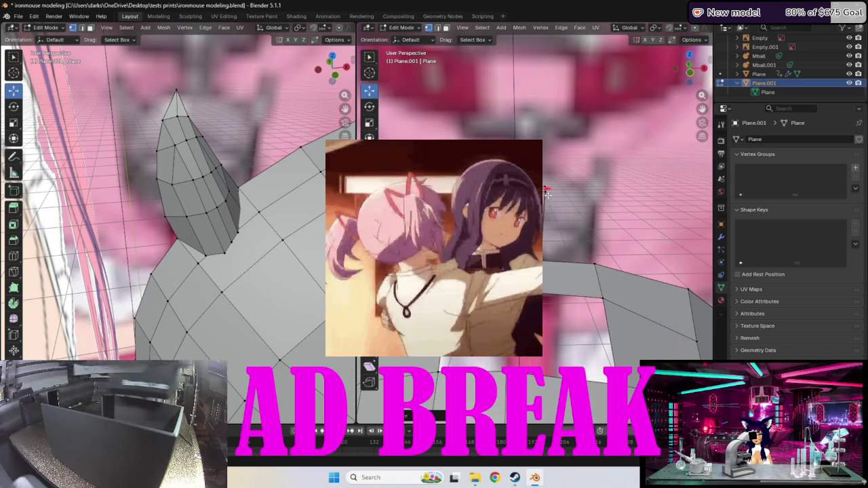
{"action": "left_click", "coordinate": [547, 190]}
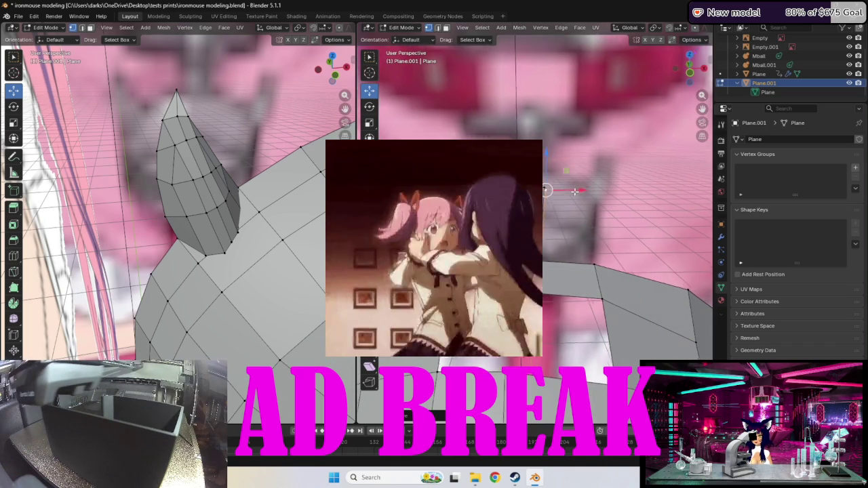
{"action": "middle_click_drag", "start_coordinate": [548, 190], "coordinate": [576, 203]}
{"action": "middle_click_drag", "start_coordinate": [441, 379], "coordinate": [404, 396]}
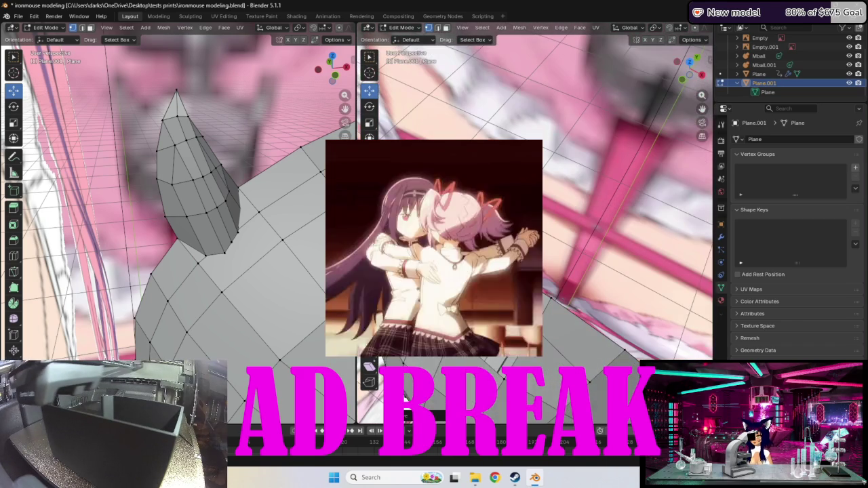
{"action": "key", "text": "g"}
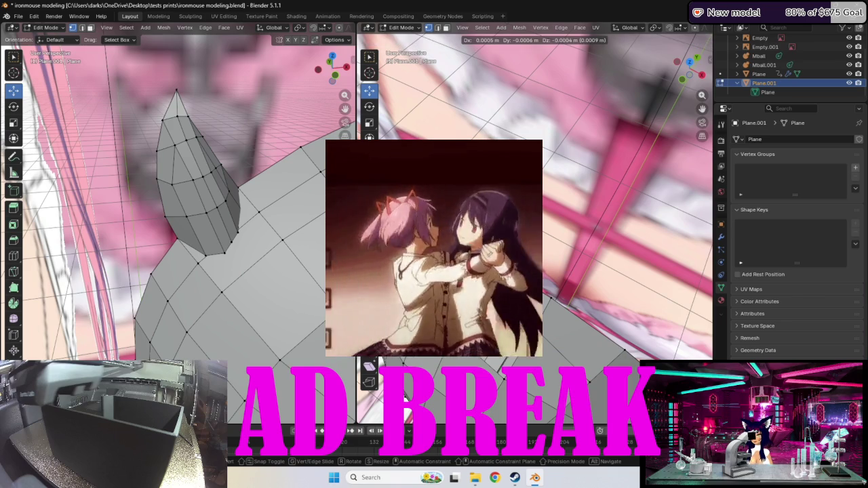
{"action": "left_click", "coordinate": [405, 397]}
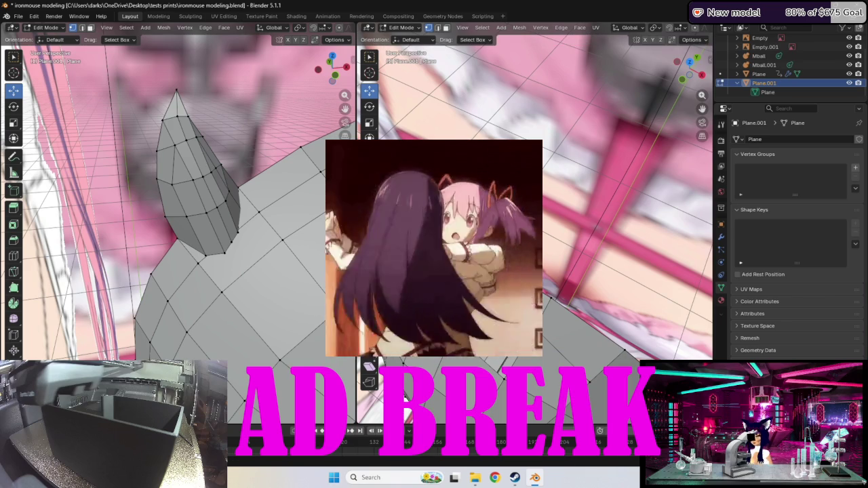
{"action": "mouse_move", "coordinate": [404, 397]}
{"action": "middle_mouse_down"}
{"action": "mouse_move", "coordinate": [425, 408]}
{"action": "mouse_move", "coordinate": [555, 276]}
{"action": "middle_mouse_up"}
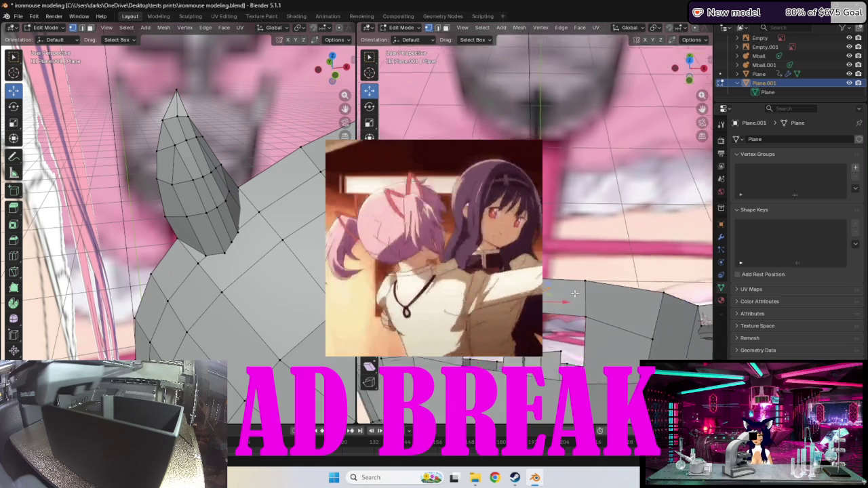
{"action": "middle_click_drag", "start_coordinate": [574, 300], "coordinate": [566, 302]}
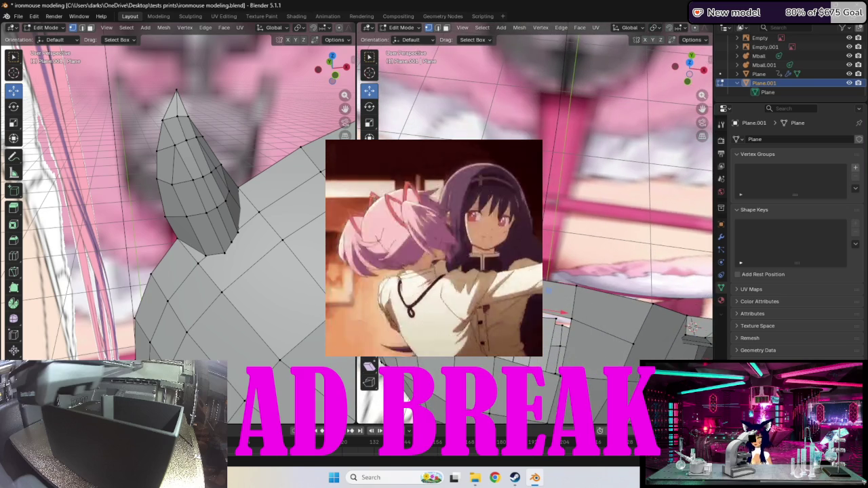
{"action": "key", "text": "g"}
{"action": "right_click", "coordinate": [557, 310]}
{"action": "mouse_move", "coordinate": [557, 310]}
{"action": "middle_mouse_down"}
{"action": "mouse_move", "coordinate": [553, 275]}
{"action": "mouse_move", "coordinate": [515, 284]}
{"action": "middle_mouse_up"}
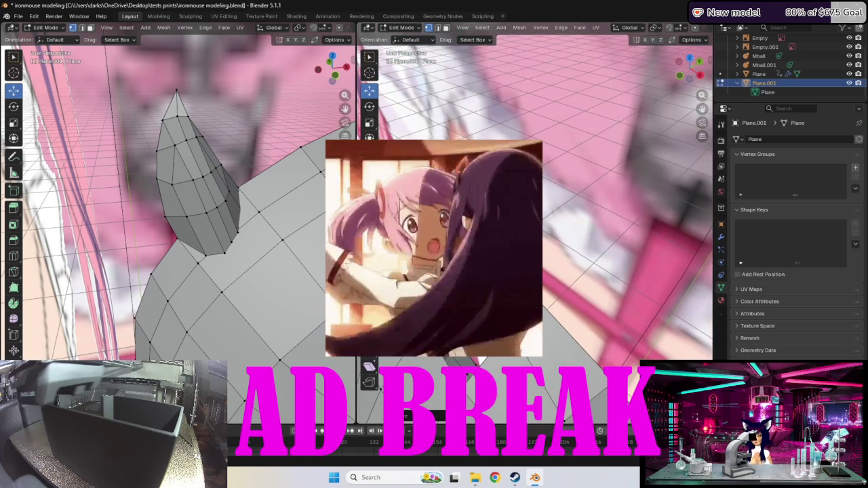
{"action": "mouse_move", "coordinate": [479, 359]}
{"action": "middle_mouse_down"}
{"action": "mouse_move", "coordinate": [545, 290]}
{"action": "mouse_move", "coordinate": [543, 234]}
{"action": "middle_mouse_up"}
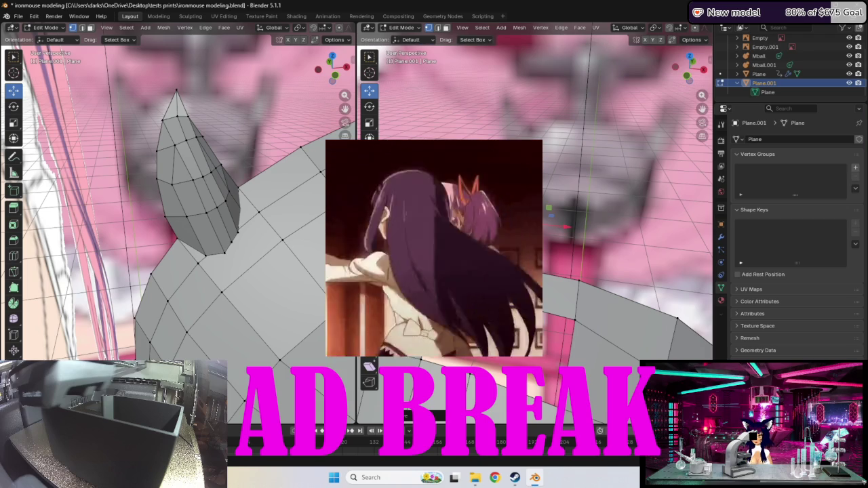
{"action": "mouse_move", "coordinate": [546, 259]}
{"action": "middle_mouse_down"}
{"action": "mouse_move", "coordinate": [525, 245]}
{"action": "mouse_move", "coordinate": [515, 203]}
{"action": "middle_mouse_up"}
{"action": "middle_click_drag", "start_coordinate": [553, 324], "coordinate": [549, 312]}
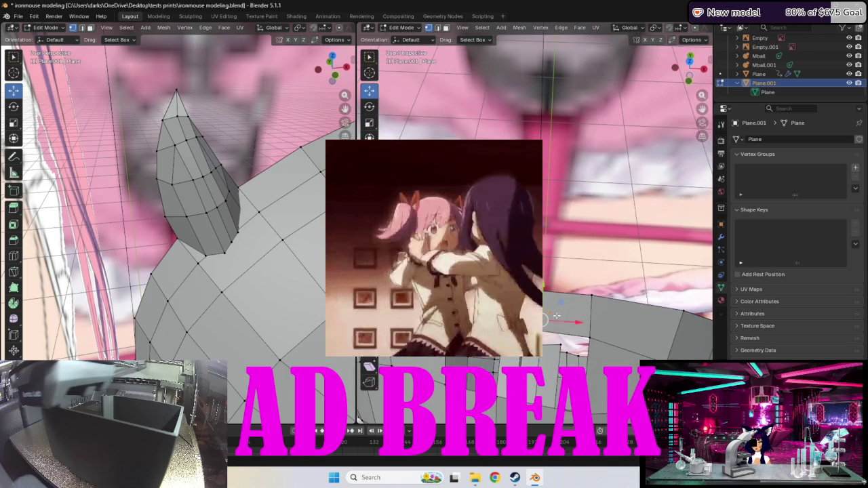
{"action": "left_click_drag", "start_coordinate": [549, 312], "coordinate": [544, 315]}
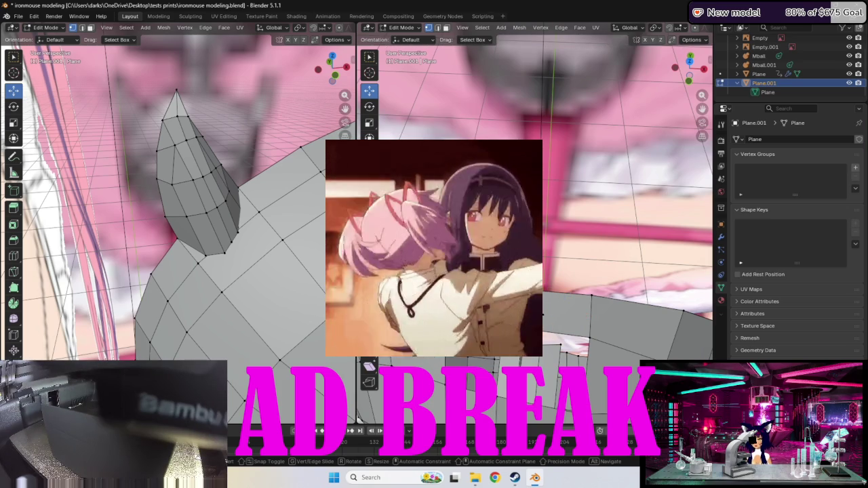
{"action": "mouse_move", "coordinate": [553, 330]}
{"action": "middle_mouse_down"}
{"action": "mouse_move", "coordinate": [536, 356]}
{"action": "mouse_move", "coordinate": [661, 356]}
{"action": "middle_mouse_up"}
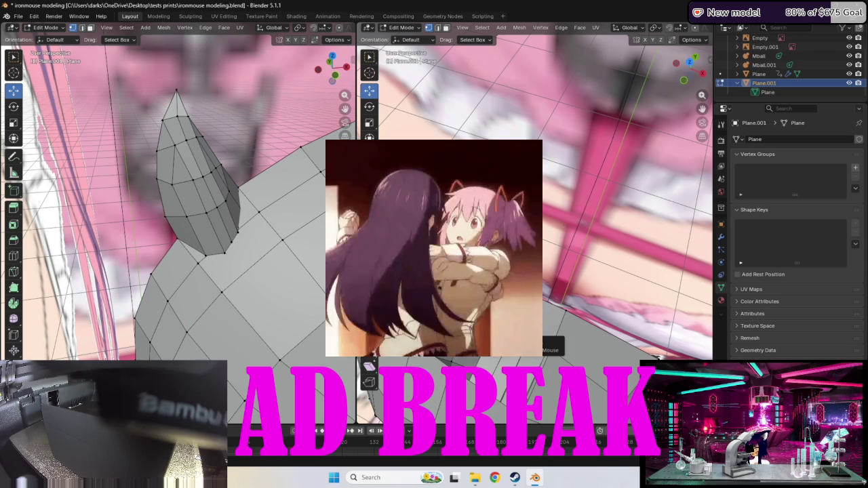
{"action": "key", "text": "g"}
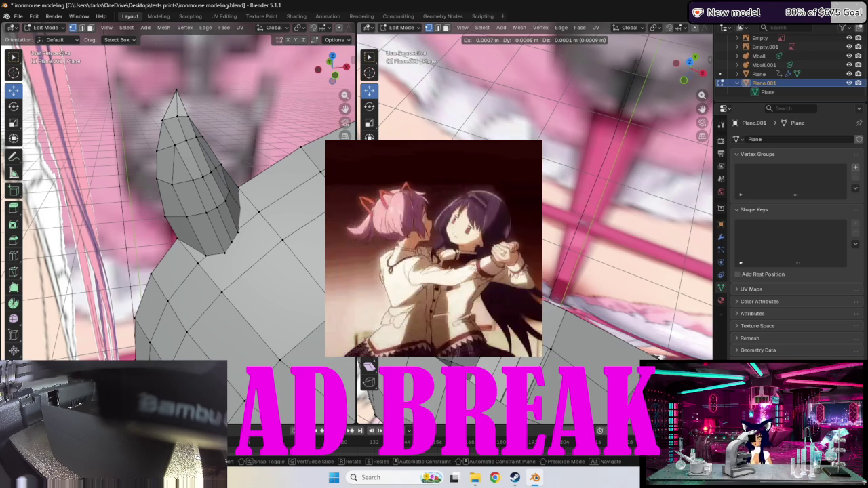
{"action": "right_click", "coordinate": [661, 358]}
{"action": "middle_click_drag", "start_coordinate": [660, 357], "coordinate": [597, 357]}
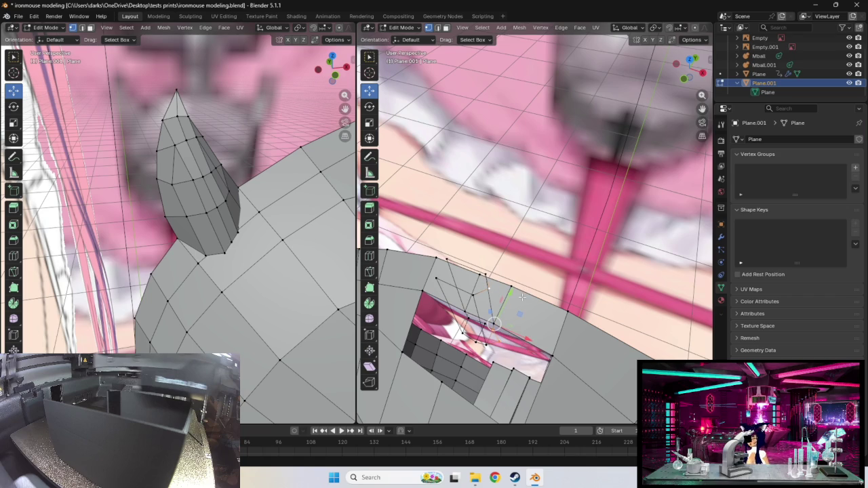
- Extrude the selected neck-base vertices as a new row of faces into the body's neck opening
{"action": "middle_click_drag", "start_coordinate": [520, 343], "coordinate": [542, 323]}
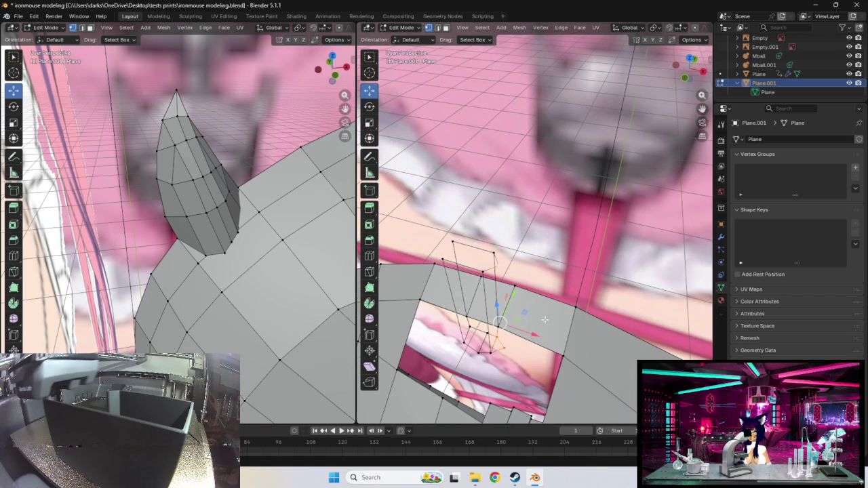
{"action": "scroll", "coordinate": [542, 322], "scroll_direction": "down", "scroll_amount": 5}
{"action": "mouse_move", "coordinate": [542, 323]}
{"action": "middle_mouse_down"}
{"action": "mouse_move", "coordinate": [562, 249]}
{"action": "mouse_move", "coordinate": [579, 54]}
{"action": "middle_mouse_up"}
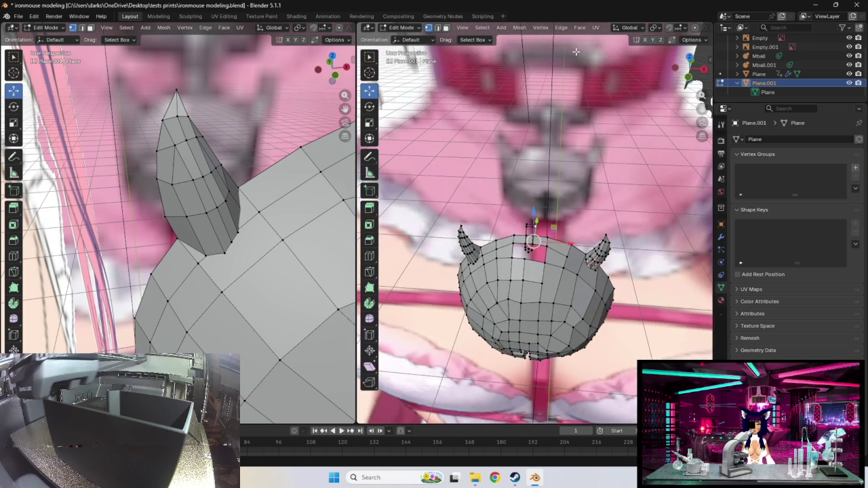
{"action": "scroll", "coordinate": [570, 149], "scroll_direction": "up", "scroll_amount": 3}
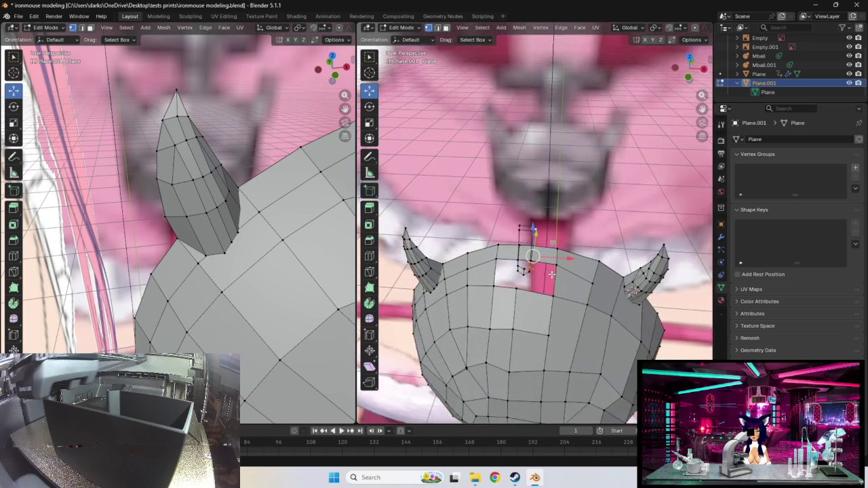
{"action": "scroll", "coordinate": [571, 149], "scroll_direction": "up", "scroll_amount": 3}
{"action": "mouse_move", "coordinate": [571, 149]}
{"action": "middle_mouse_down"}
{"action": "mouse_move", "coordinate": [458, 302]}
{"action": "mouse_move", "coordinate": [529, 313]}
{"action": "middle_mouse_up"}
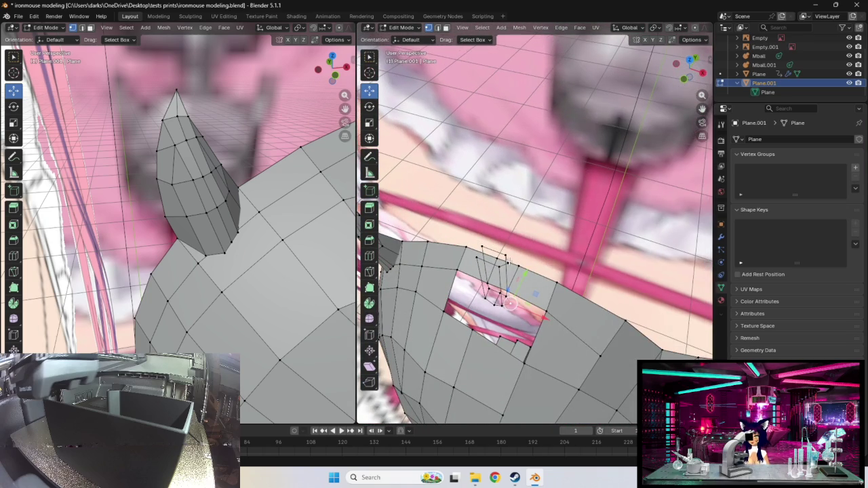
{"action": "mouse_move", "coordinate": [527, 265]}
{"action": "middle_mouse_down"}
{"action": "mouse_move", "coordinate": [456, 268]}
{"action": "mouse_move", "coordinate": [465, 219]}
{"action": "mouse_move", "coordinate": [513, 251]}
{"action": "mouse_move", "coordinate": [548, 262]}
{"action": "mouse_move", "coordinate": [546, 234]}
{"action": "mouse_move", "coordinate": [558, 258]}
{"action": "mouse_move", "coordinate": [542, 248]}
{"action": "mouse_move", "coordinate": [570, 234]}
{"action": "mouse_move", "coordinate": [576, 255]}
{"action": "middle_mouse_up"}
{"action": "mouse_move", "coordinate": [524, 320]}
{"action": "middle_mouse_down"}
{"action": "mouse_move", "coordinate": [565, 330]}
{"action": "mouse_move", "coordinate": [536, 327]}
{"action": "middle_mouse_up"}
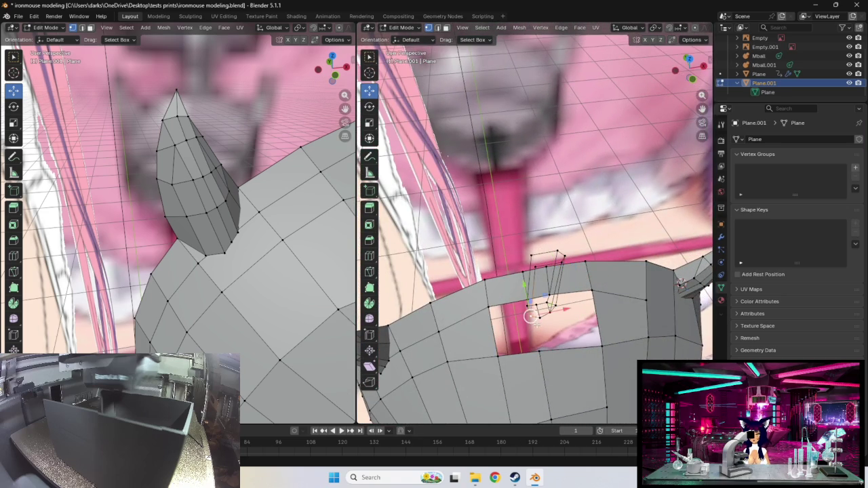
{"action": "key", "text": "g"}
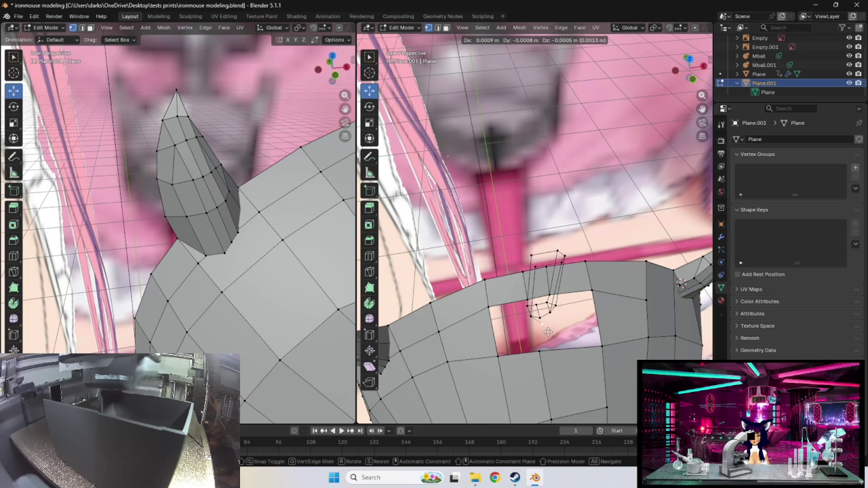
{"action": "left_click", "coordinate": [547, 330]}
{"action": "middle_click_drag", "start_coordinate": [547, 331], "coordinate": [535, 334]}
- Nudge the newly extruded vertices twice by tiny amounts
{"action": "key", "text": "g"}
{"action": "left_click", "coordinate": [519, 320]}
{"action": "key", "text": "g"}
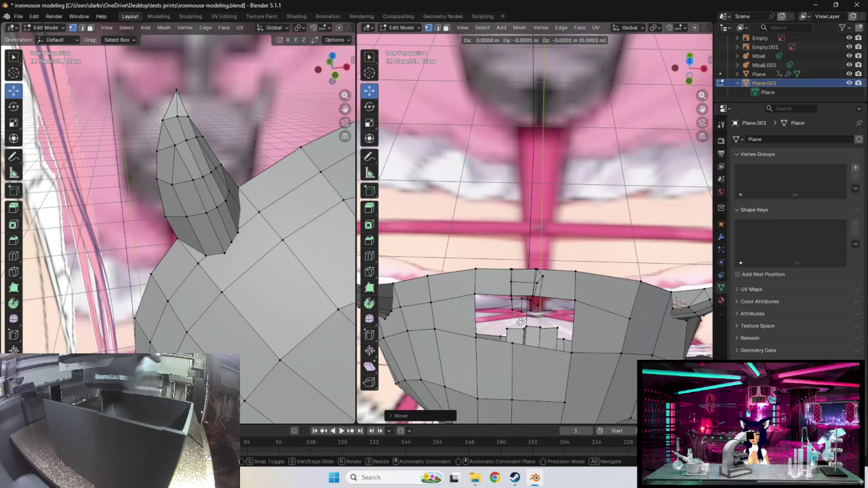
{"action": "left_click", "coordinate": [519, 321]}
{"action": "middle_click_drag", "start_coordinate": [519, 321], "coordinate": [551, 346]}
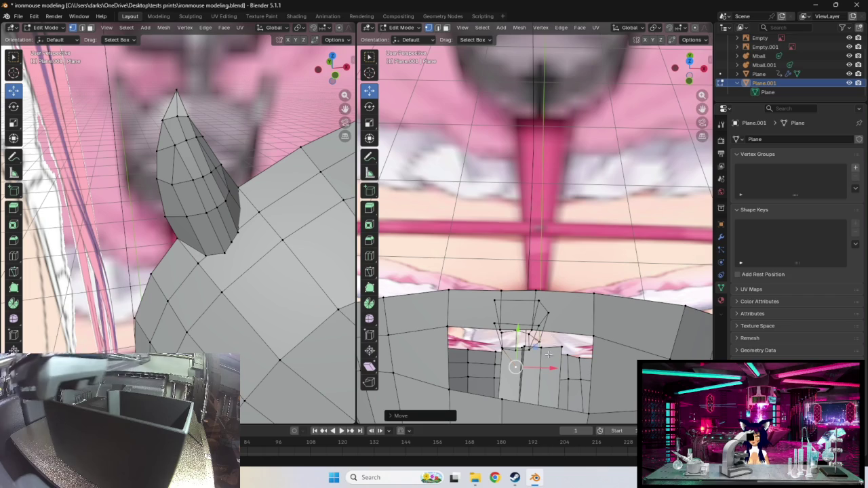
- Move the upper vertex above the neck hole down into position
{"action": "left_click", "coordinate": [529, 350]}
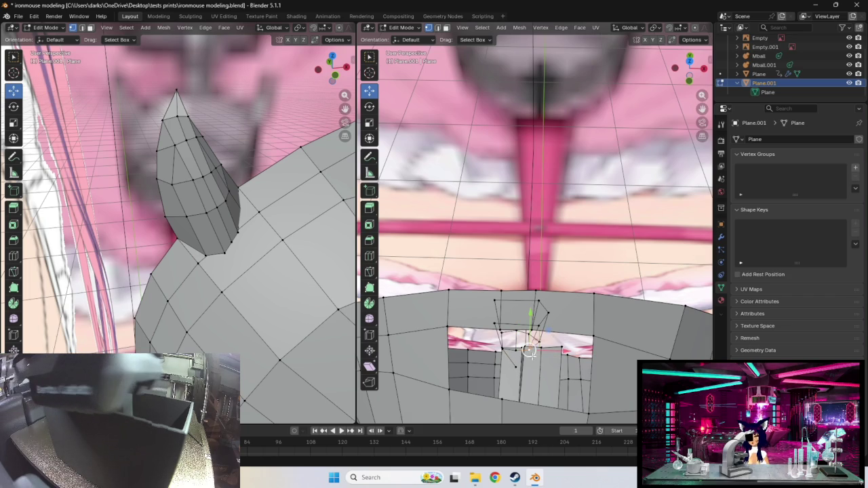
{"action": "left_click", "coordinate": [516, 366]}
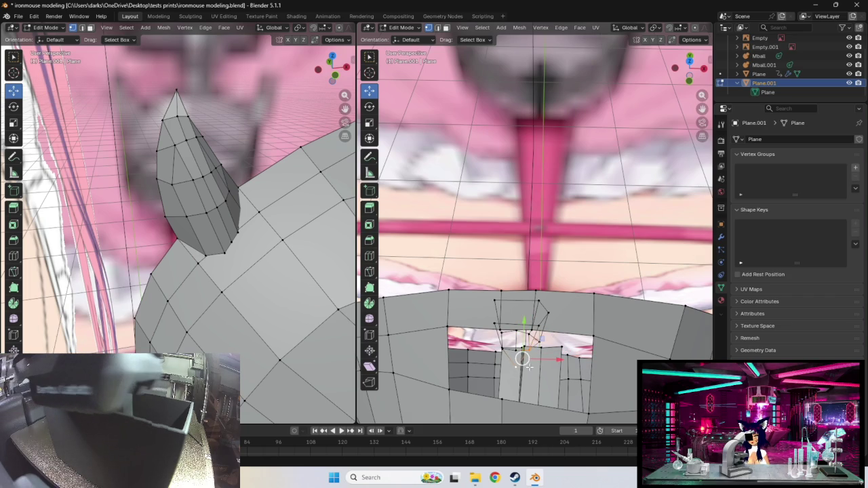
{"action": "middle_click_drag", "start_coordinate": [521, 358], "coordinate": [518, 330]}
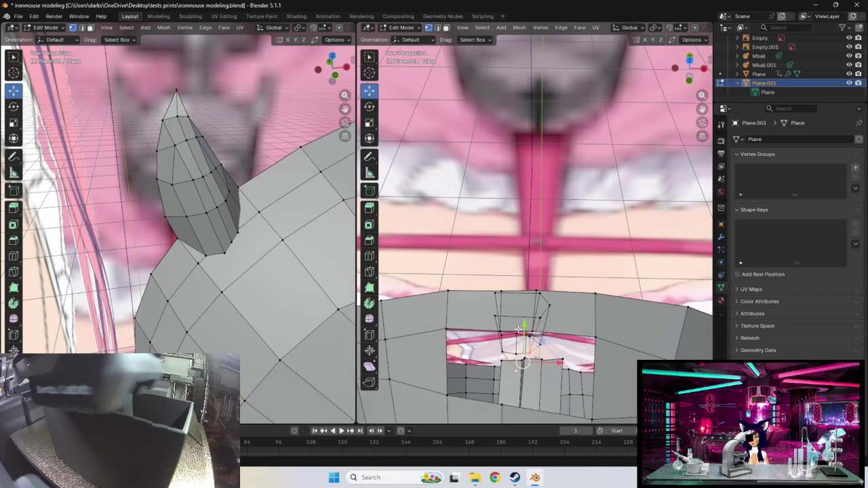
{"action": "left_click", "coordinate": [493, 316]}
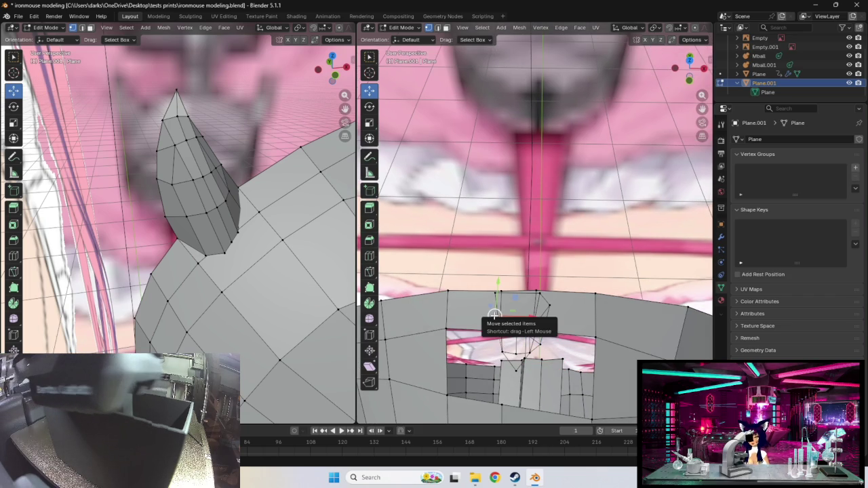
{"action": "key", "text": "g"}
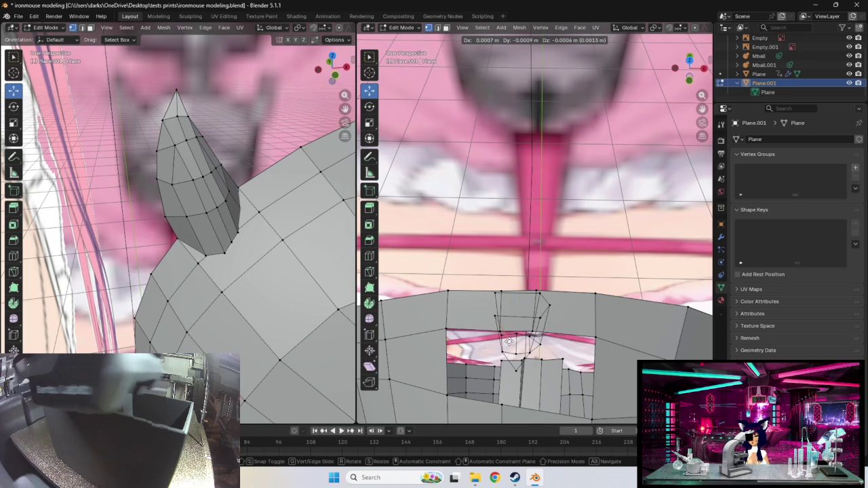
{"action": "left_click", "coordinate": [509, 341]}
- Tilt the edge at the collar's upper right to fit the reference
{"action": "left_click", "coordinate": [536, 320]}
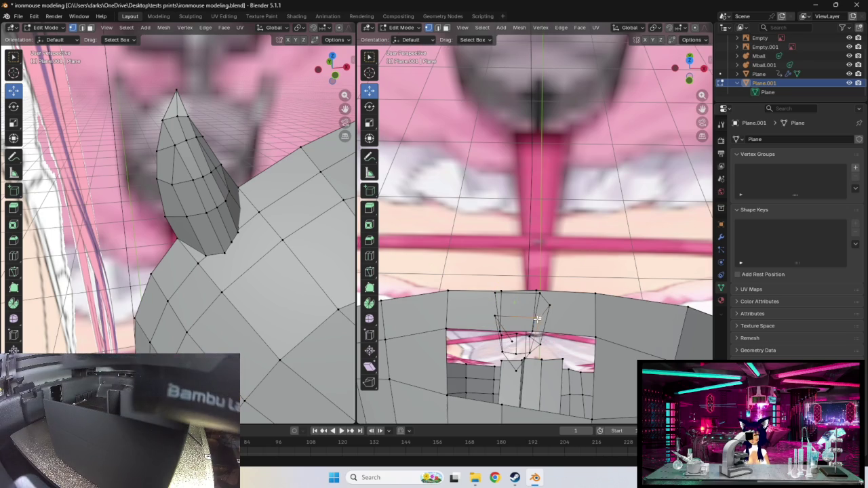
{"action": "left_click", "coordinate": [513, 343], "text": "shift"}
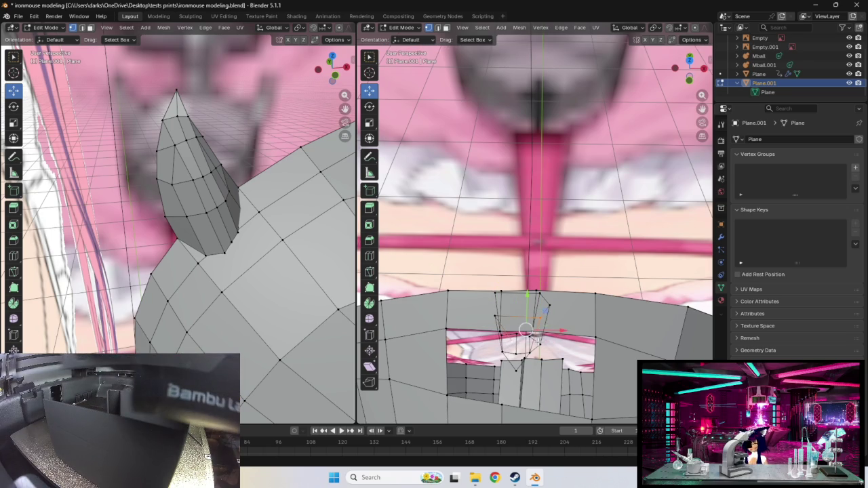
{"action": "key", "text": "r"}
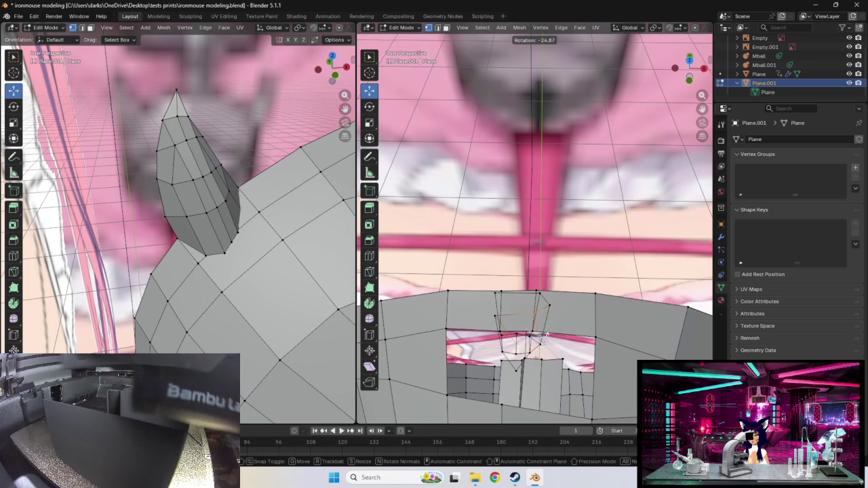
{"action": "left_click", "coordinate": [544, 337]}
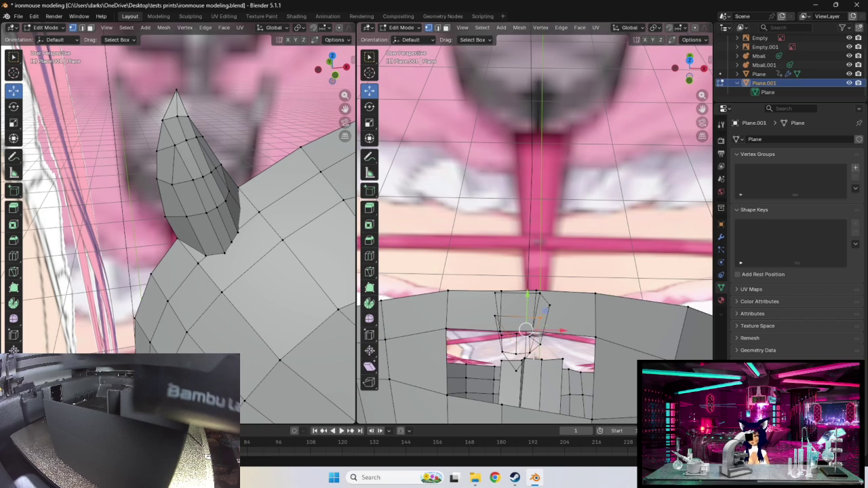
{"action": "middle_click_drag", "start_coordinate": [517, 347], "coordinate": [543, 375]}
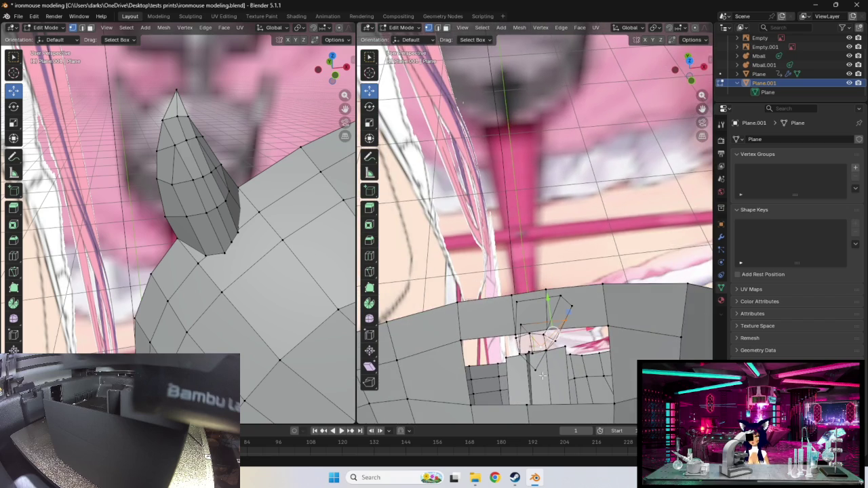
- Reposition two neighbouring vertices at the edge of the neck hole
{"action": "left_click", "coordinate": [536, 370]}
{"action": "left_click", "coordinate": [538, 347], "text": "shift"}
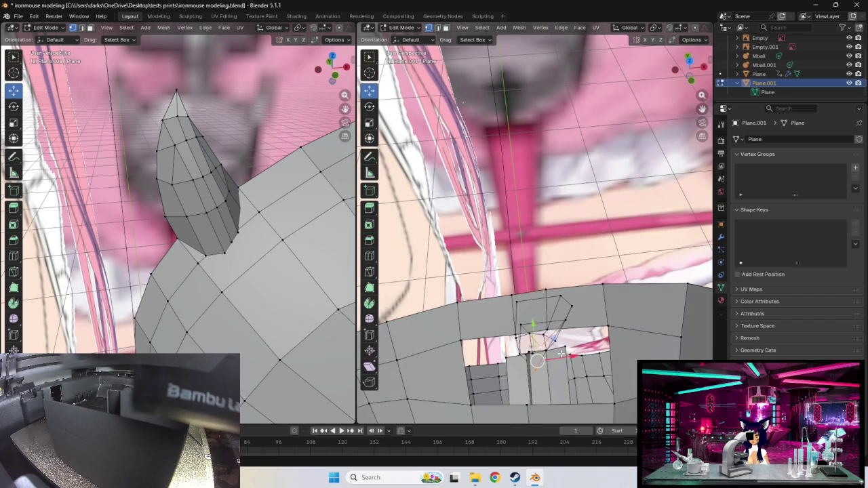
{"action": "middle_click_drag", "start_coordinate": [537, 362], "coordinate": [515, 363]}
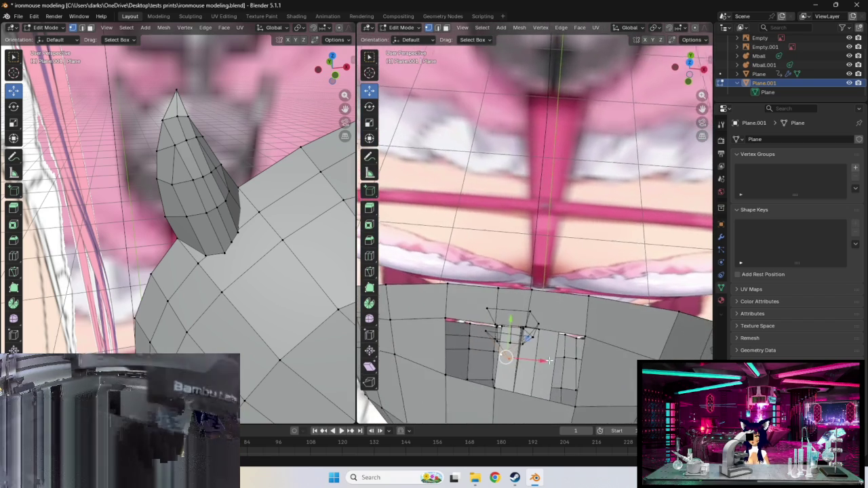
{"action": "key", "text": "g"}
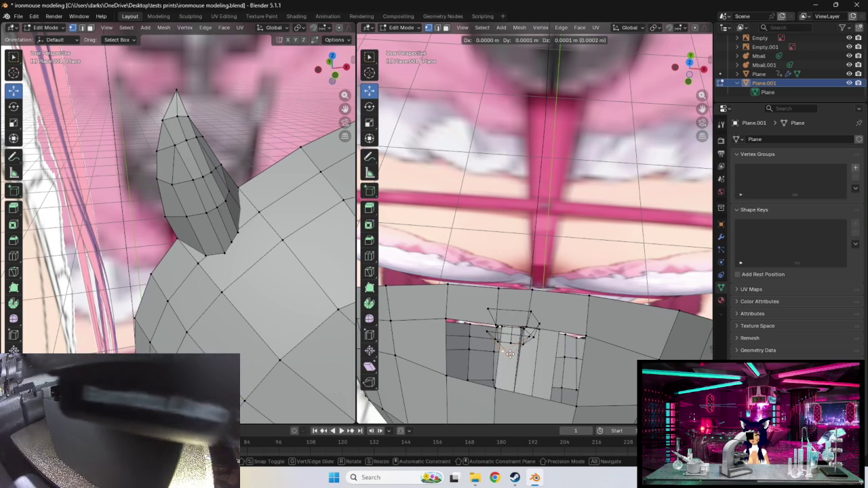
{"action": "left_click", "coordinate": [511, 351]}
{"action": "mouse_move", "coordinate": [512, 350]}
{"action": "middle_mouse_down"}
{"action": "mouse_move", "coordinate": [555, 350]}
{"action": "mouse_move", "coordinate": [547, 354]}
{"action": "middle_mouse_up"}
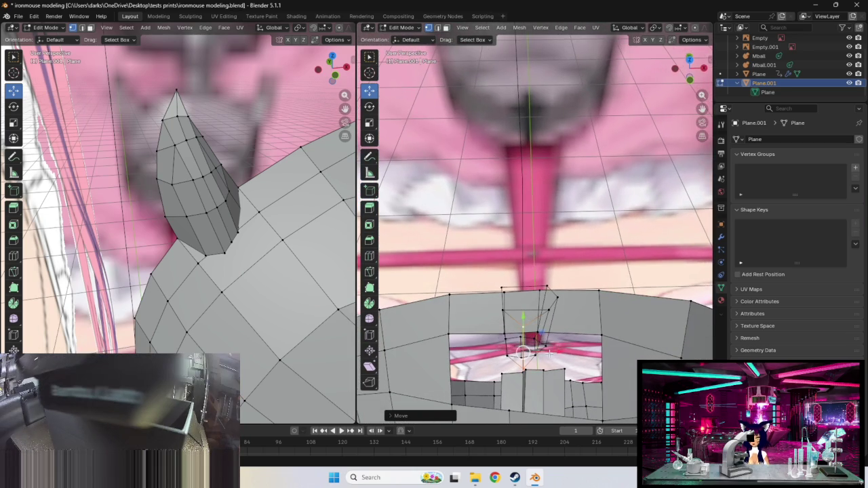
{"action": "left_click", "coordinate": [505, 350]}
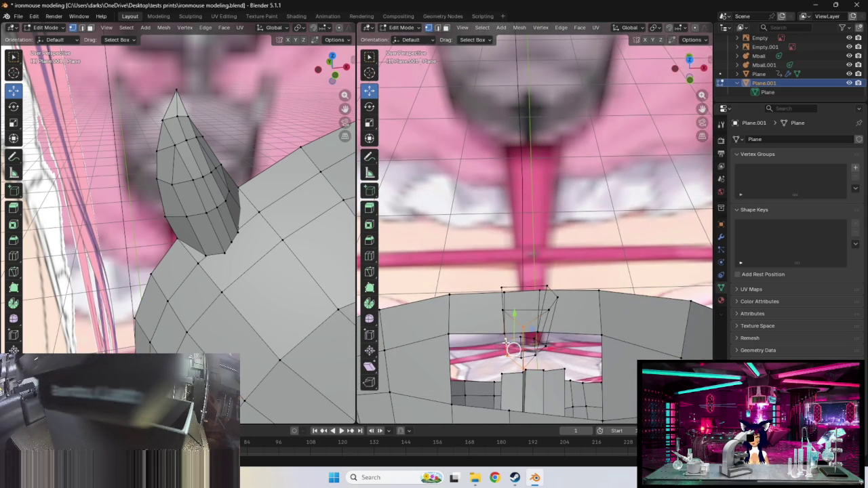
{"action": "key", "text": "g"}
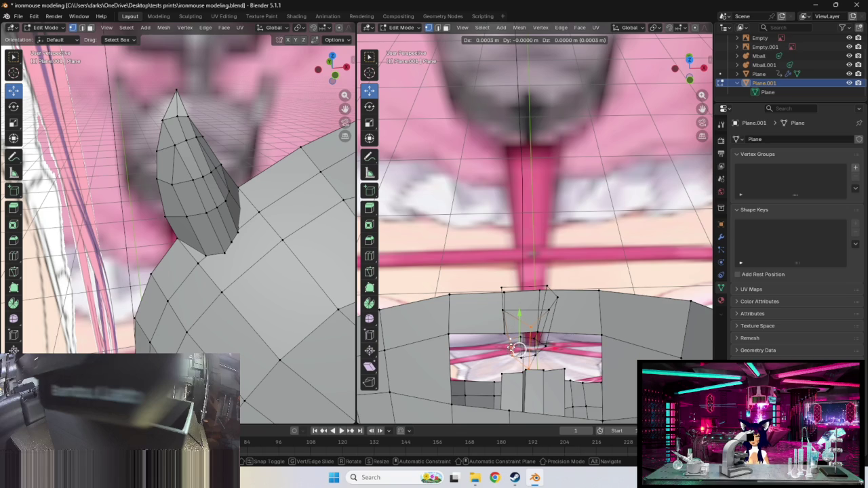
{"action": "left_click", "coordinate": [517, 348]}
{"action": "middle_click_drag", "start_coordinate": [516, 348], "coordinate": [533, 309]}
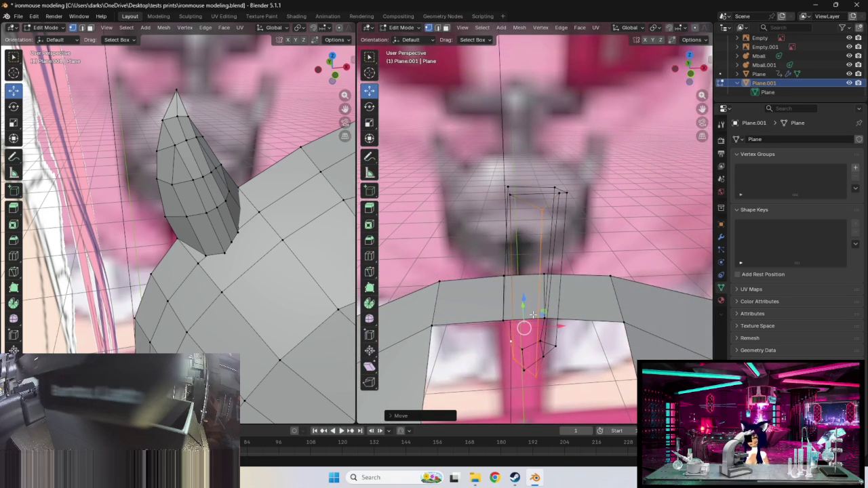
- Inspect the neck strip from low and side angles, selecting an edge and corner vertex
{"action": "left_click", "coordinate": [534, 312]}
{"action": "middle_click_drag", "start_coordinate": [533, 313], "coordinate": [527, 328]}
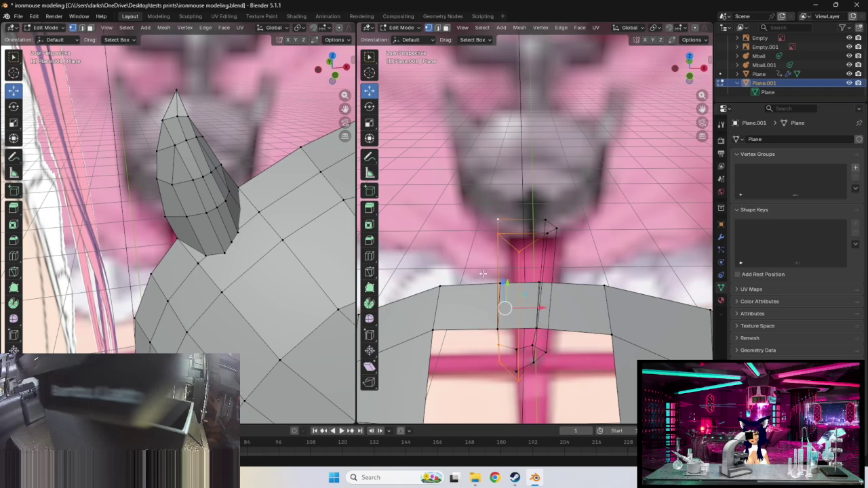
{"action": "middle_click_drag", "start_coordinate": [503, 306], "coordinate": [551, 375]}
{"action": "left_click", "coordinate": [548, 330], "text": "shift"}
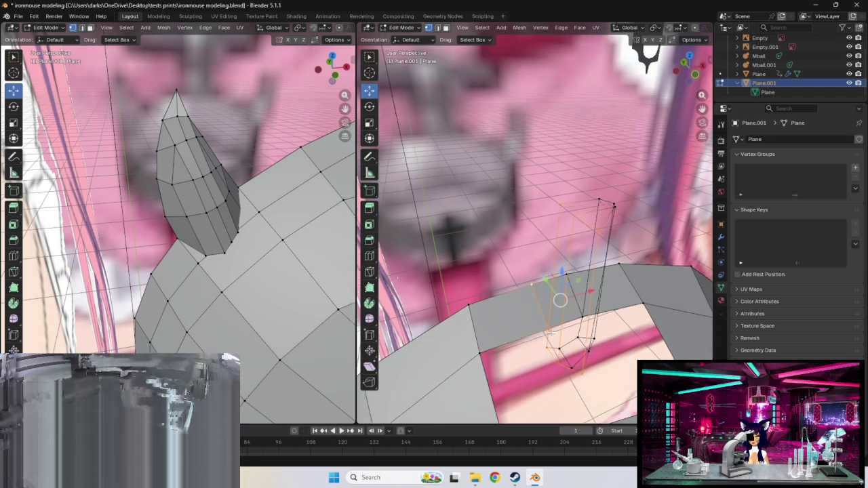
{"action": "middle_click_drag", "start_coordinate": [535, 287], "coordinate": [532, 321]}
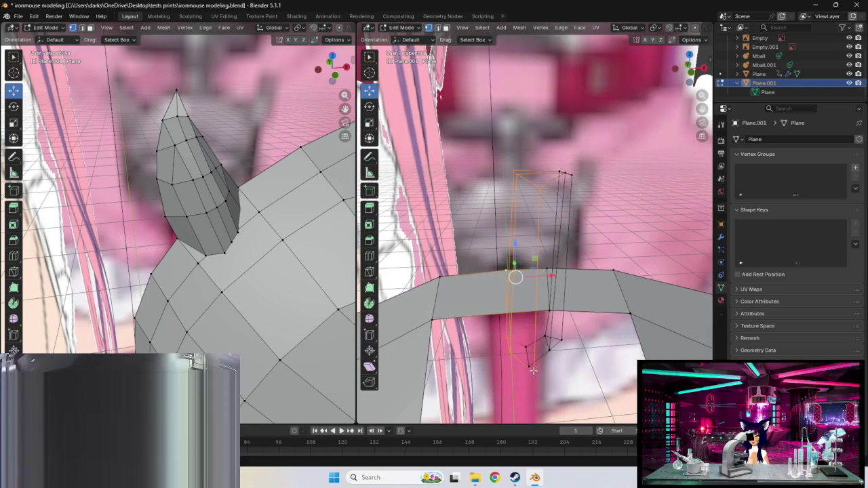
- Select the strip's left vertical edge and shift it slightly sideways
{"action": "left_click", "coordinate": [541, 190]}
{"action": "left_click", "coordinate": [510, 274]}
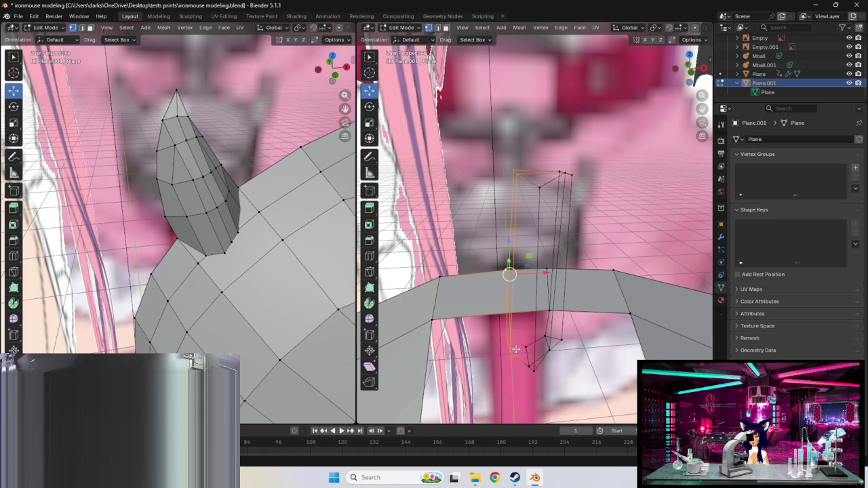
{"action": "left_click", "coordinate": [516, 350]}
{"action": "left_click", "coordinate": [507, 350]}
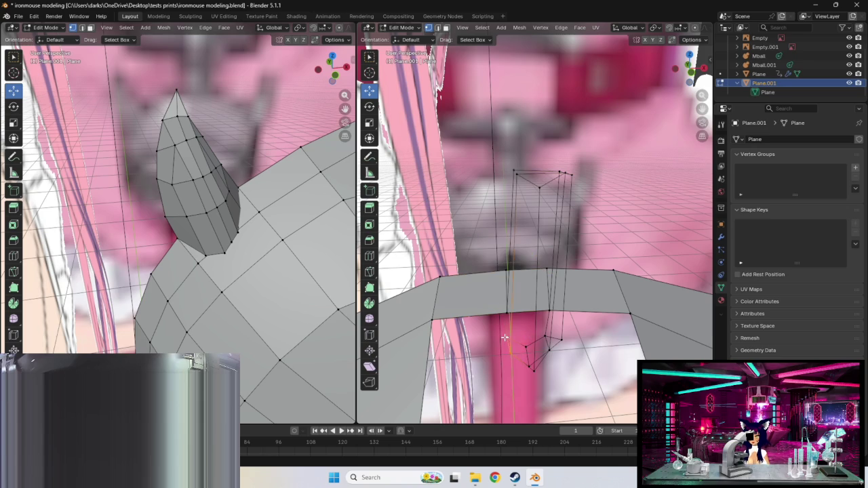
{"action": "left_click", "coordinate": [519, 175], "text": "shift"}
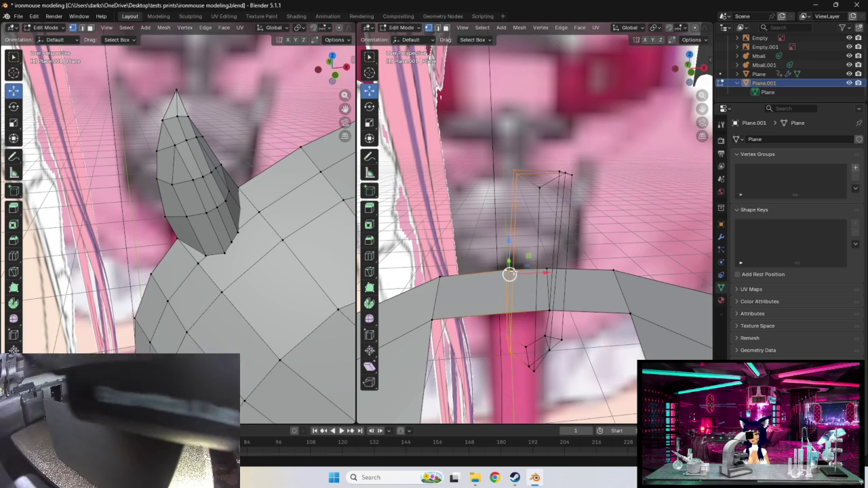
{"action": "left_click_drag", "start_coordinate": [509, 275], "coordinate": [520, 274]}
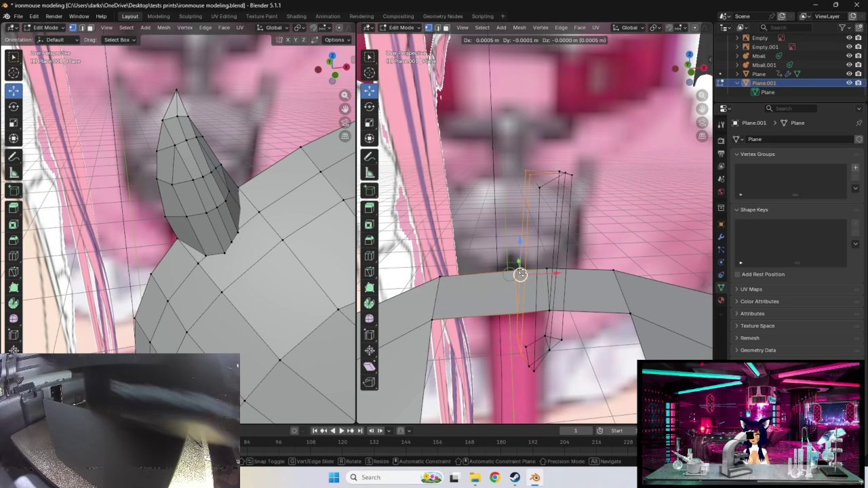
{"action": "left_click_drag", "start_coordinate": [520, 274], "coordinate": [519, 273]}
{"action": "middle_click_drag", "start_coordinate": [583, 334], "coordinate": [571, 337]}
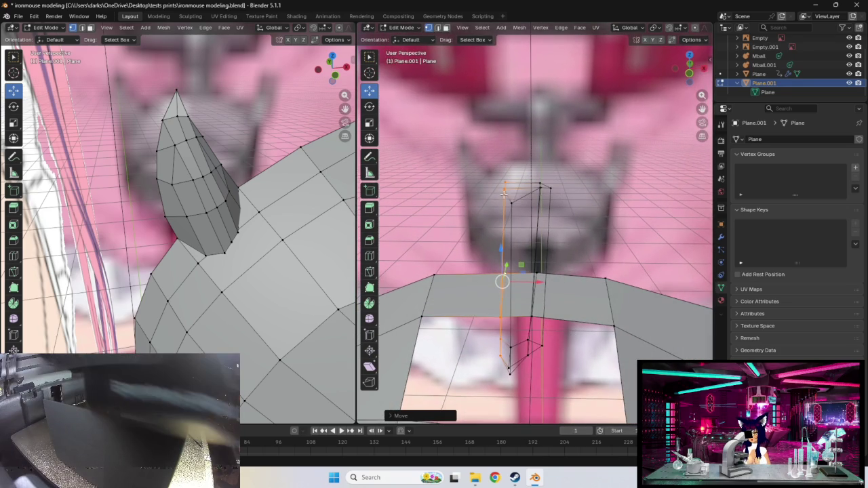
- Select the strip's right and upper edges and move the edge to the left
{"action": "left_click", "coordinate": [535, 359]}
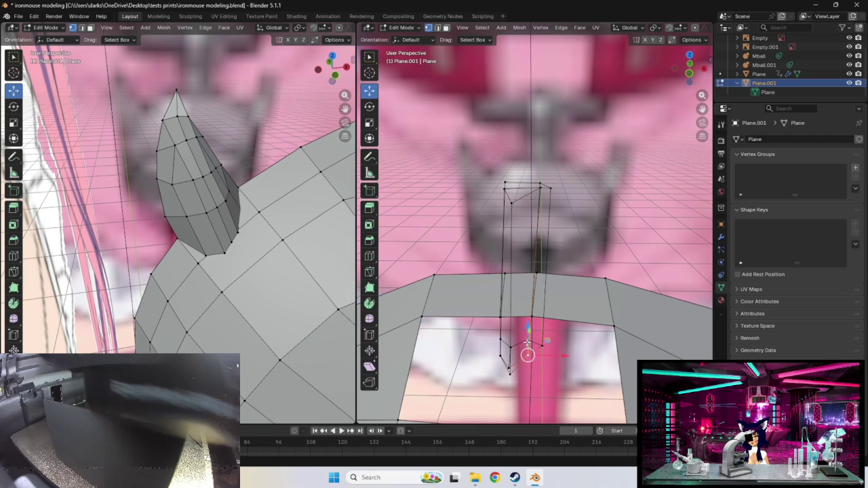
{"action": "left_click", "coordinate": [540, 193]}
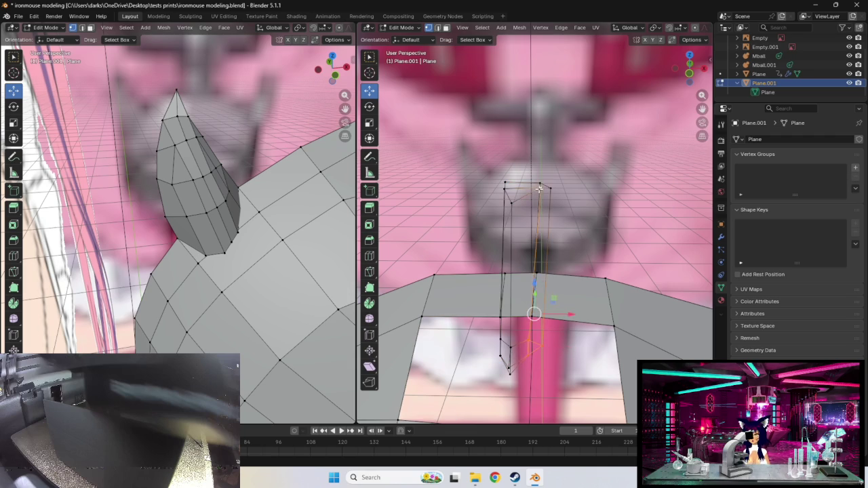
{"action": "middle_click_drag", "start_coordinate": [548, 233], "coordinate": [567, 315]}
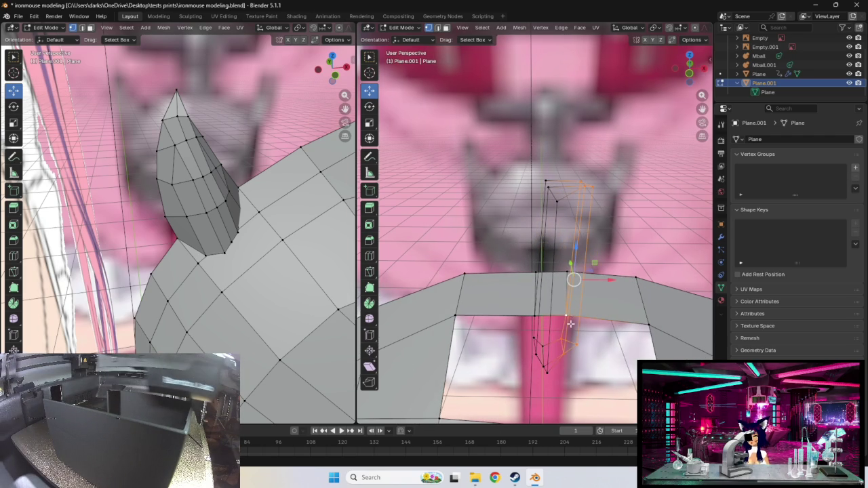
{"action": "middle_click_drag", "start_coordinate": [577, 328], "coordinate": [575, 334]}
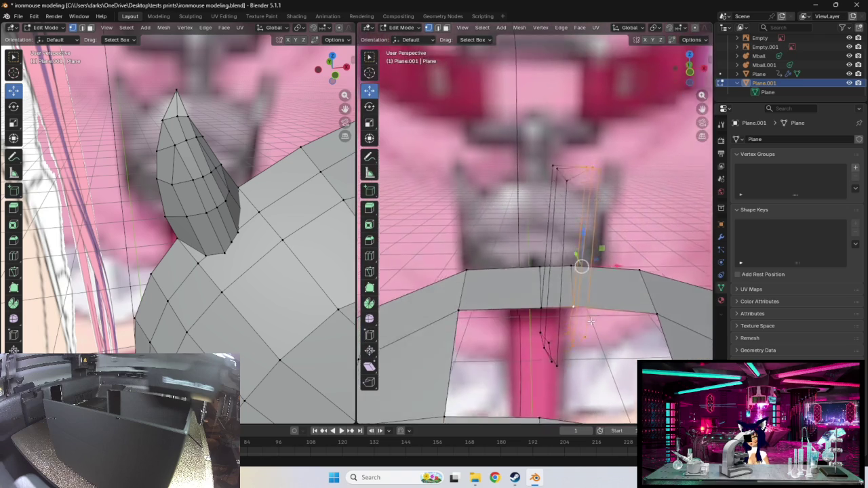
{"action": "left_click_drag", "start_coordinate": [573, 255], "coordinate": [558, 251]}
{"action": "mouse_move", "coordinate": [558, 252]}
{"action": "middle_mouse_down"}
{"action": "mouse_move", "coordinate": [582, 287]}
{"action": "mouse_move", "coordinate": [424, 333]}
{"action": "mouse_move", "coordinate": [471, 324]}
{"action": "mouse_move", "coordinate": [438, 324]}
{"action": "middle_mouse_up"}
- Move a bottom vertex of the strip into place and check the pillar from the front
{"action": "left_click", "coordinate": [450, 298]}
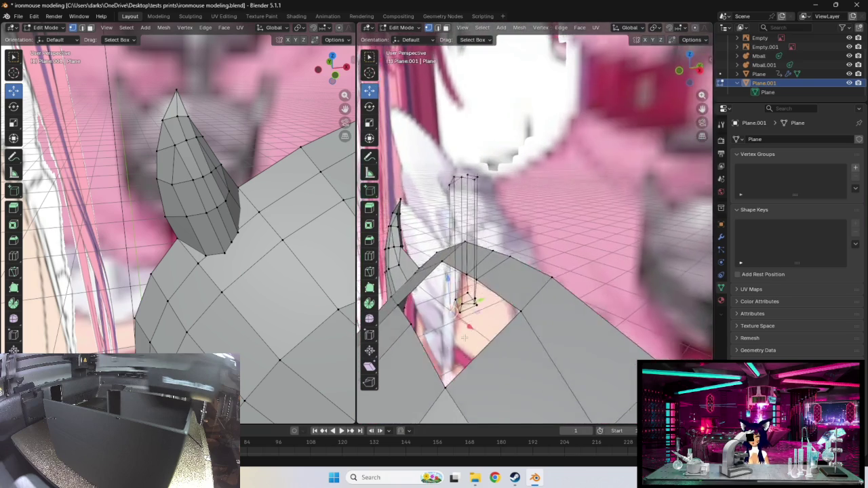
{"action": "key", "text": "g"}
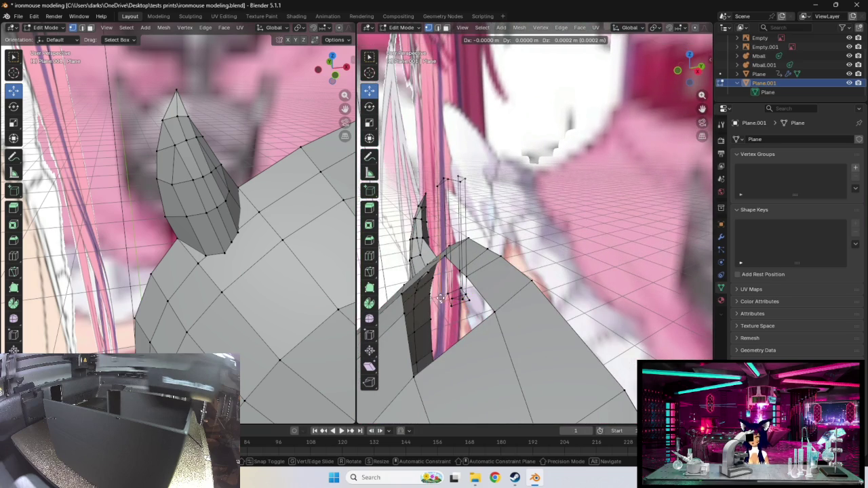
{"action": "left_click", "coordinate": [440, 294]}
{"action": "mouse_move", "coordinate": [441, 295]}
{"action": "middle_mouse_down"}
{"action": "mouse_move", "coordinate": [608, 322]}
{"action": "mouse_move", "coordinate": [605, 310]}
{"action": "middle_mouse_up"}
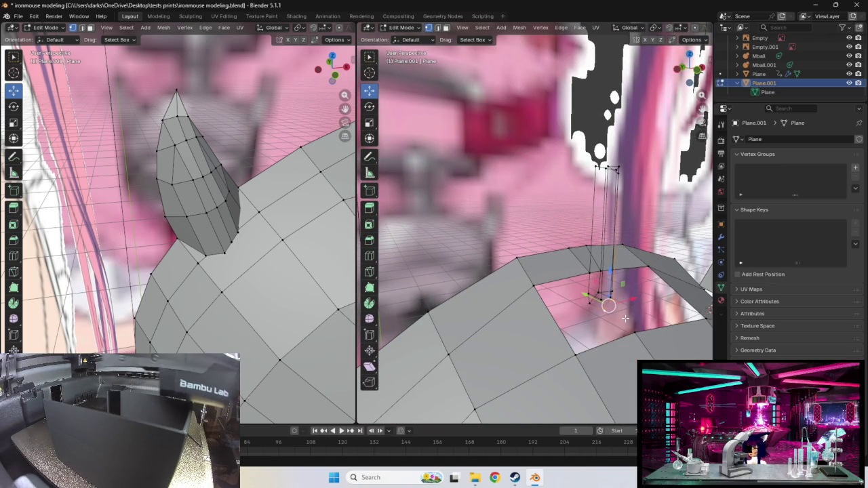
{"action": "mouse_move", "coordinate": [624, 318]}
{"action": "middle_mouse_down"}
{"action": "mouse_move", "coordinate": [581, 312]}
{"action": "mouse_move", "coordinate": [546, 320]}
{"action": "mouse_move", "coordinate": [543, 301]}
{"action": "mouse_move", "coordinate": [524, 304]}
{"action": "middle_mouse_up"}
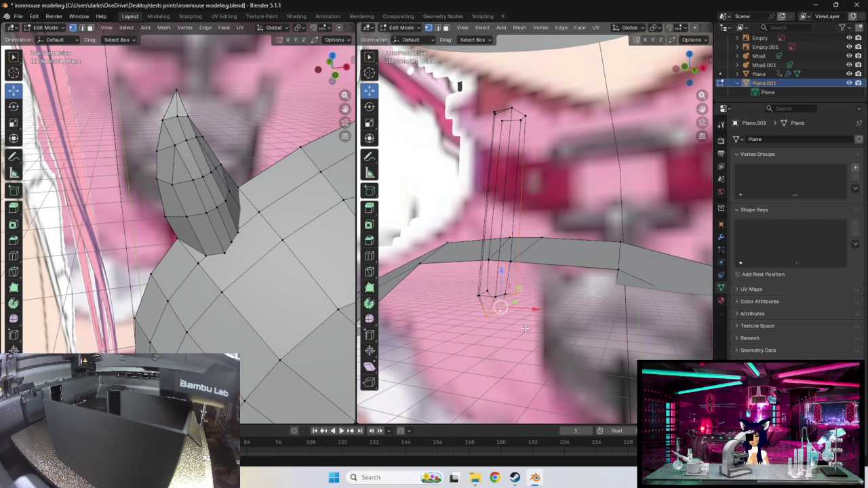
{"action": "mouse_move", "coordinate": [525, 328]}
{"action": "middle_mouse_down"}
{"action": "mouse_move", "coordinate": [557, 332]}
{"action": "mouse_move", "coordinate": [545, 357]}
{"action": "mouse_move", "coordinate": [551, 310]}
{"action": "mouse_move", "coordinate": [589, 330]}
{"action": "mouse_move", "coordinate": [558, 349]}
{"action": "mouse_move", "coordinate": [542, 346]}
{"action": "mouse_move", "coordinate": [548, 340]}
{"action": "middle_mouse_up"}
- Nudge a pillar vertex sideways so the pillar base sits inside the collar opening
{"action": "left_click", "coordinate": [519, 272]}
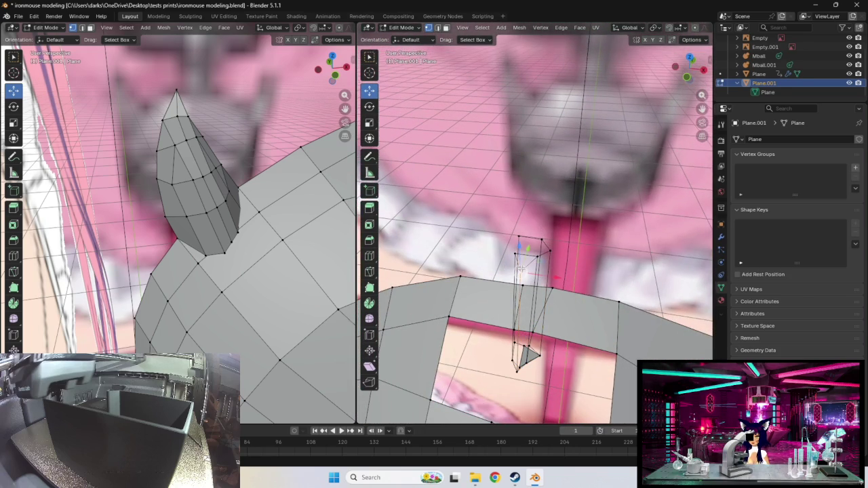
{"action": "left_click_drag", "start_coordinate": [542, 271], "coordinate": [558, 271]}
{"action": "middle_click_drag", "start_coordinate": [558, 272], "coordinate": [566, 285]}
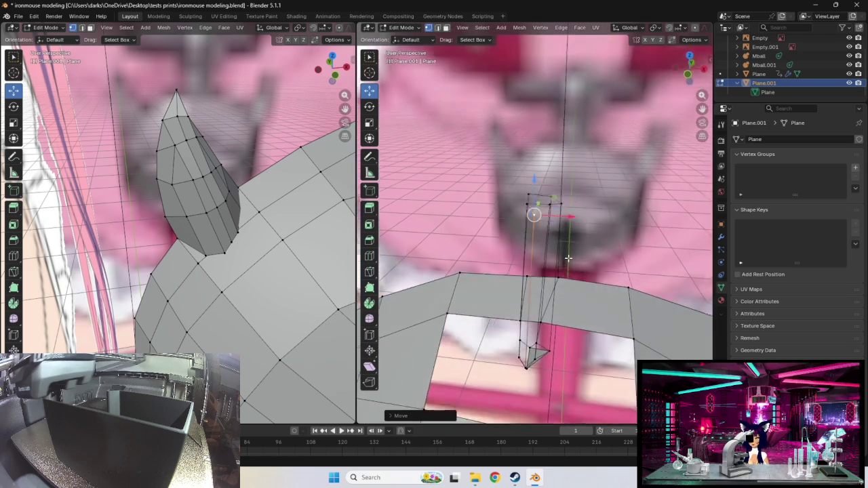
{"action": "left_click_drag", "start_coordinate": [553, 276], "coordinate": [542, 278]}
{"action": "middle_click_drag", "start_coordinate": [542, 278], "coordinate": [583, 303]}
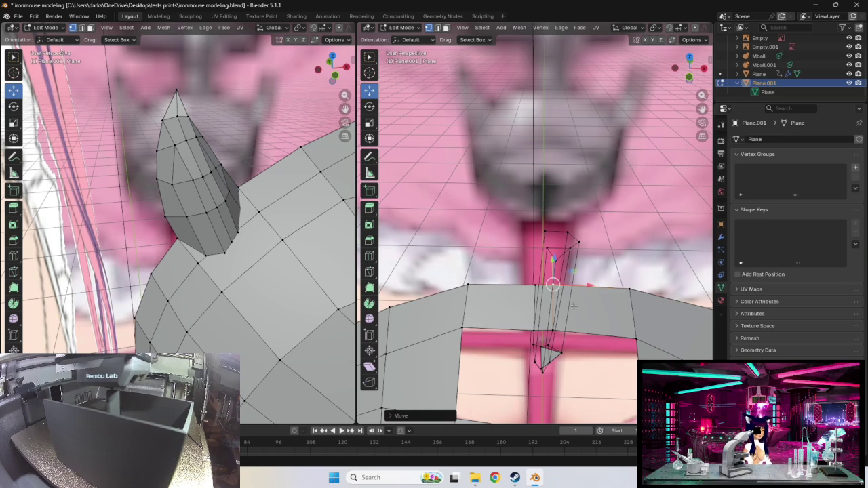
{"action": "mouse_move", "coordinate": [572, 306]}
{"action": "middle_mouse_down"}
{"action": "mouse_move", "coordinate": [590, 312]}
{"action": "mouse_move", "coordinate": [597, 285]}
{"action": "mouse_move", "coordinate": [664, 303]}
{"action": "middle_mouse_up"}
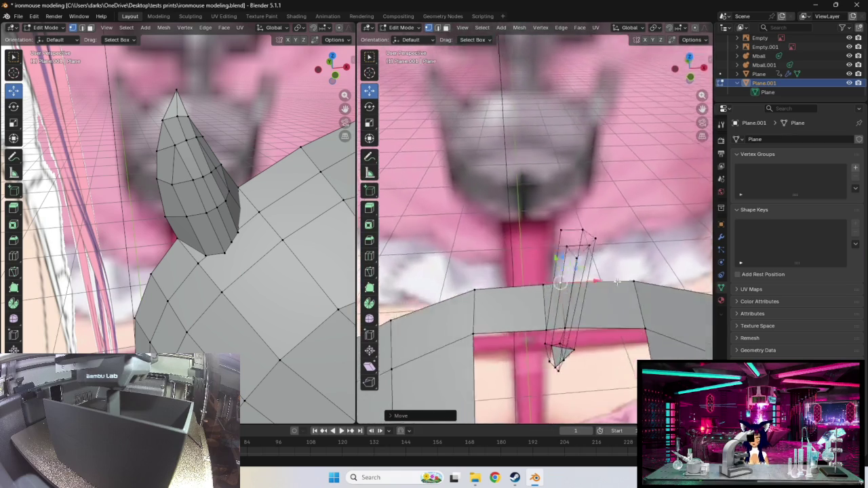
{"action": "mouse_move", "coordinate": [601, 314]}
{"action": "middle_mouse_down"}
{"action": "mouse_move", "coordinate": [536, 314]}
{"action": "mouse_move", "coordinate": [521, 336]}
{"action": "mouse_move", "coordinate": [507, 339]}
{"action": "middle_mouse_up"}
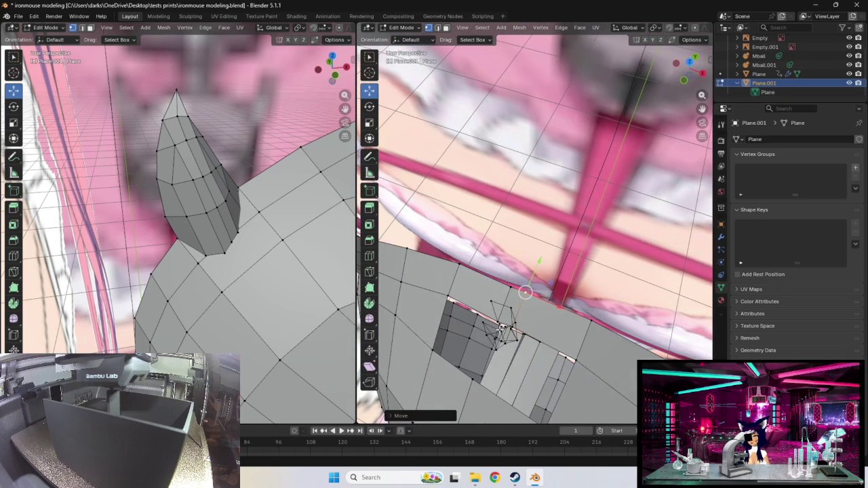
{"action": "right_click", "coordinate": [503, 322], "text": "shift"}
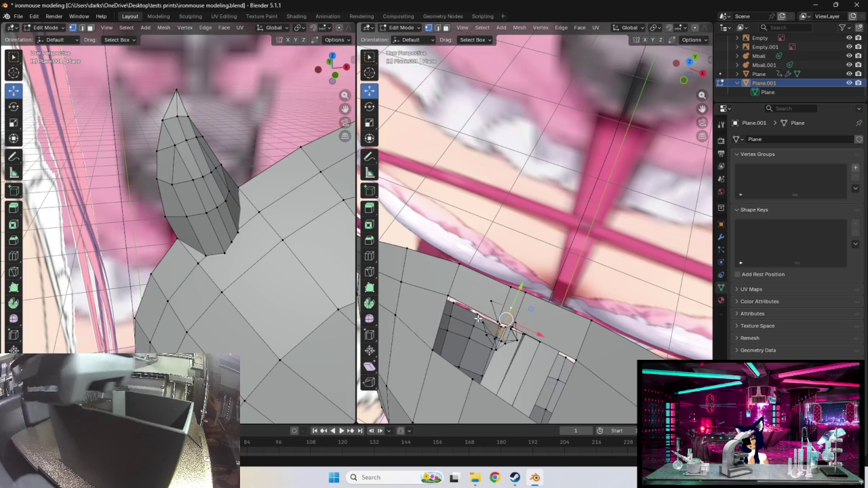
{"action": "left_click", "coordinate": [516, 303]}
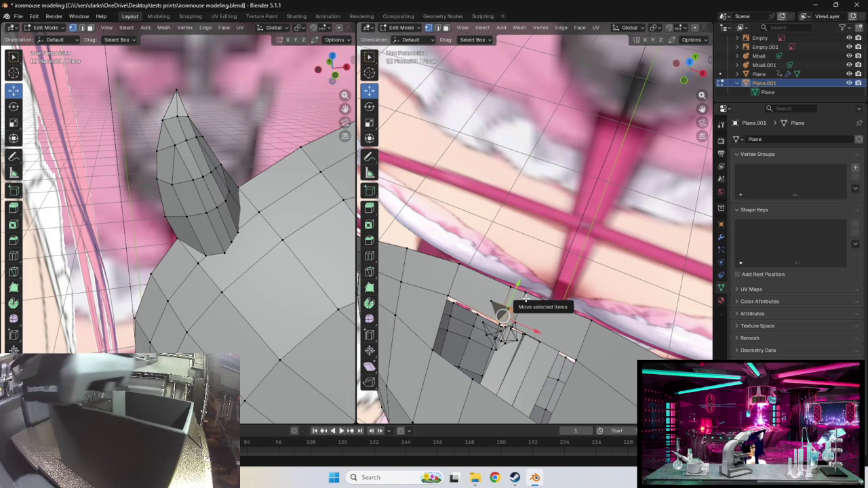
{"action": "left_click", "coordinate": [525, 298]}
{"action": "left_click", "coordinate": [487, 324]}
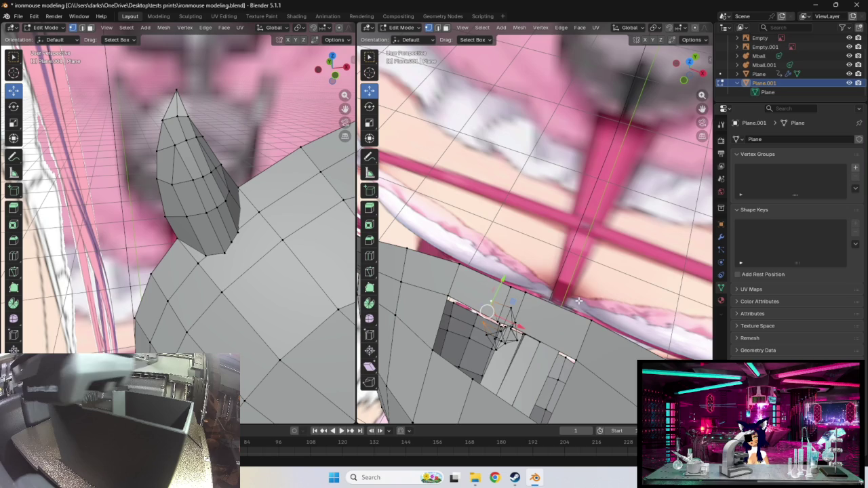
{"action": "mouse_move", "coordinate": [577, 301]}
{"action": "middle_mouse_down"}
{"action": "mouse_move", "coordinate": [656, 312]}
{"action": "mouse_move", "coordinate": [538, 285]}
{"action": "mouse_move", "coordinate": [533, 306]}
{"action": "mouse_move", "coordinate": [571, 298]}
{"action": "middle_mouse_up"}
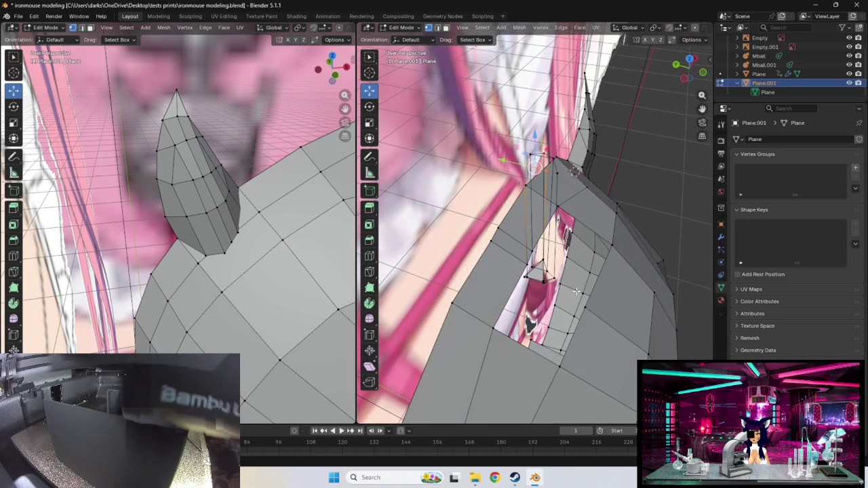
{"action": "mouse_move", "coordinate": [559, 283]}
{"action": "middle_mouse_down"}
{"action": "mouse_move", "coordinate": [551, 275]}
{"action": "mouse_move", "coordinate": [586, 263]}
{"action": "mouse_move", "coordinate": [609, 268]}
{"action": "mouse_move", "coordinate": [591, 276]}
{"action": "middle_mouse_up"}
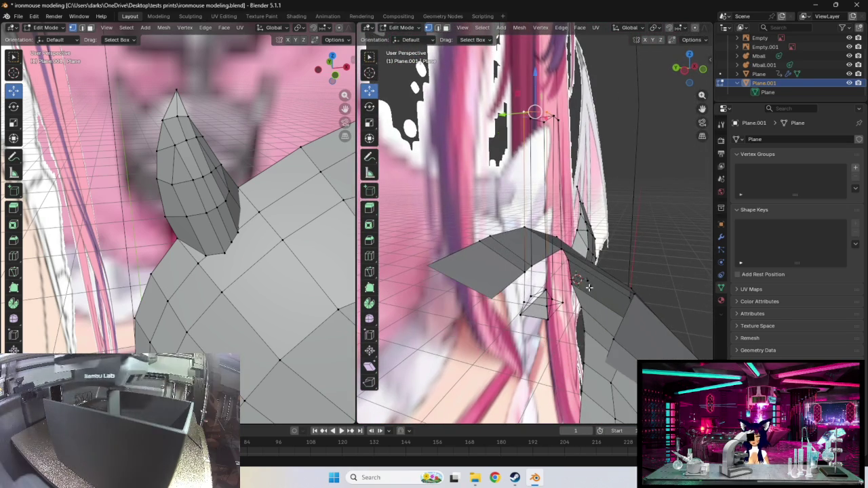
{"action": "mouse_move", "coordinate": [591, 276]}
{"action": "middle_mouse_down"}
{"action": "mouse_move", "coordinate": [557, 308]}
{"action": "mouse_move", "coordinate": [524, 301]}
{"action": "mouse_move", "coordinate": [560, 307]}
{"action": "middle_mouse_up"}
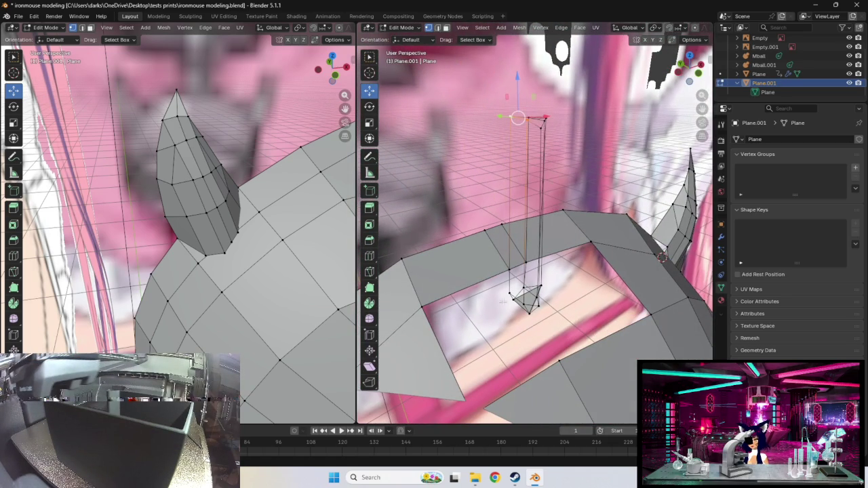
- Extrude a new vertex down from the pillar base and inspect it from several angles
{"action": "left_click_drag", "start_coordinate": [507, 293], "coordinate": [498, 304]}
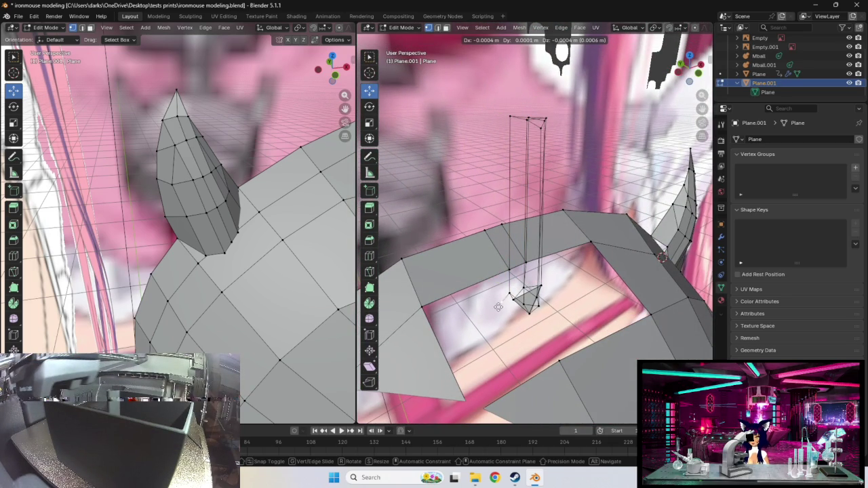
{"action": "left_click", "coordinate": [498, 311]}
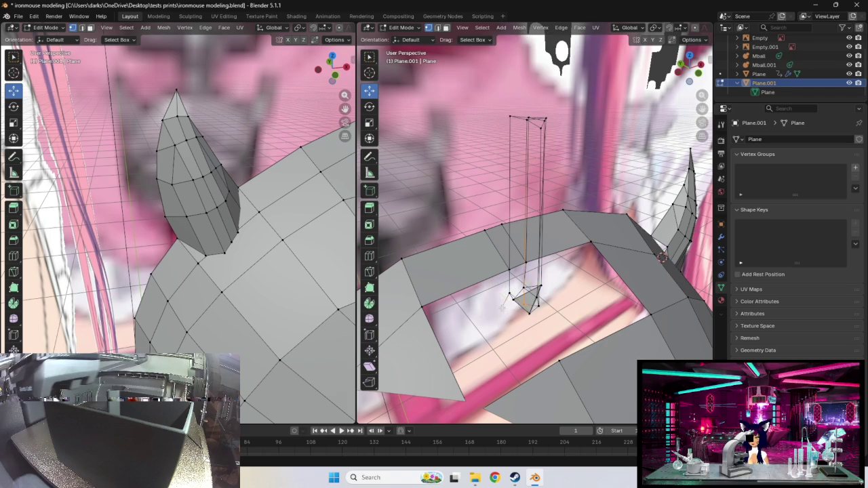
{"action": "mouse_move", "coordinate": [541, 325]}
{"action": "middle_mouse_down"}
{"action": "mouse_move", "coordinate": [581, 260]}
{"action": "mouse_move", "coordinate": [557, 322]}
{"action": "middle_mouse_up"}
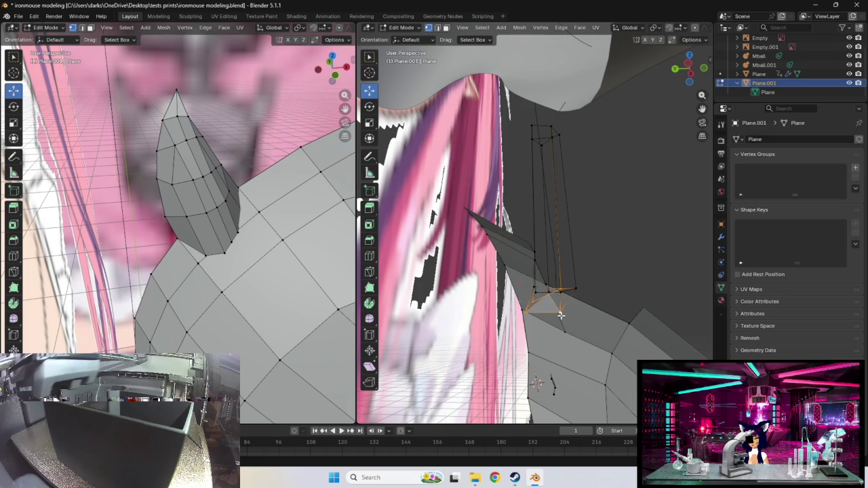
{"action": "mouse_move", "coordinate": [605, 322]}
{"action": "middle_mouse_down"}
{"action": "mouse_move", "coordinate": [538, 394]}
{"action": "mouse_move", "coordinate": [578, 213]}
{"action": "middle_mouse_up"}
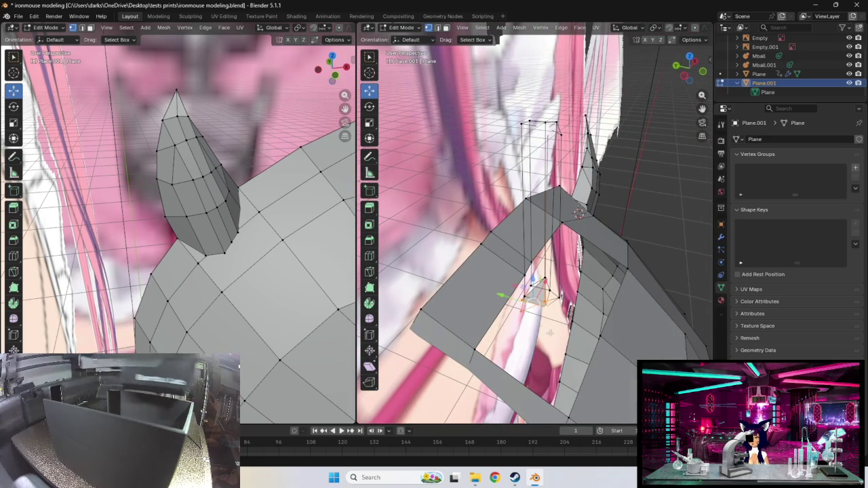
{"action": "mouse_move", "coordinate": [527, 296]}
{"action": "middle_mouse_down"}
{"action": "mouse_move", "coordinate": [546, 288]}
{"action": "mouse_move", "coordinate": [593, 230]}
{"action": "mouse_move", "coordinate": [639, 244]}
{"action": "middle_mouse_up"}
{"action": "mouse_move", "coordinate": [615, 271]}
{"action": "middle_mouse_down"}
{"action": "mouse_move", "coordinate": [615, 229]}
{"action": "mouse_move", "coordinate": [618, 293]}
{"action": "middle_mouse_up"}
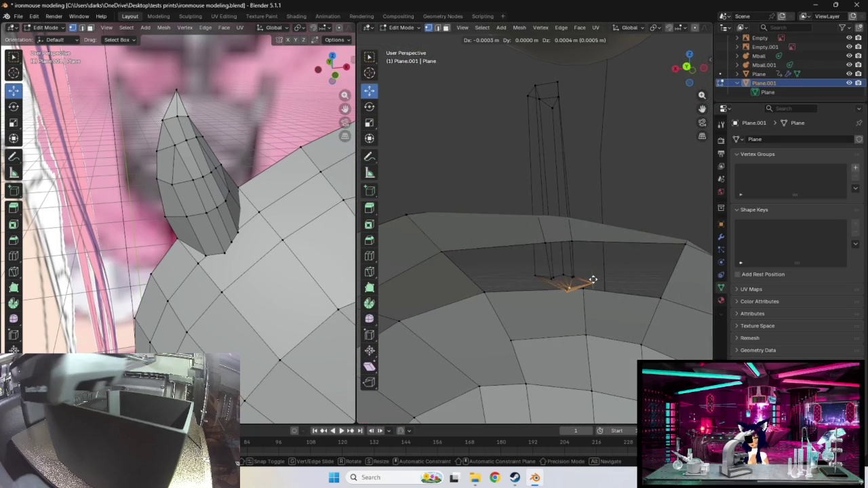
- Reposition the extruded neck-base vertex, checking its placement around the pillar base
{"action": "left_click", "coordinate": [591, 286]}
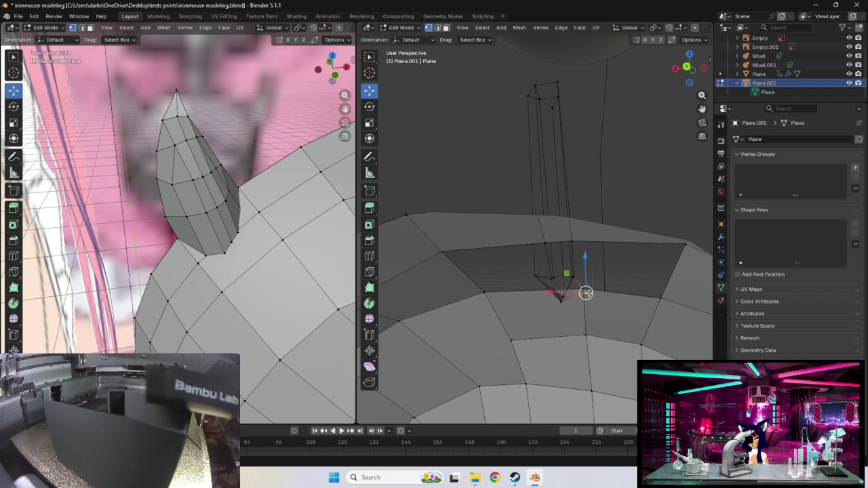
{"action": "left_click", "coordinate": [588, 278]}
{"action": "mouse_move", "coordinate": [588, 278]}
{"action": "middle_mouse_down"}
{"action": "mouse_move", "coordinate": [603, 269]}
{"action": "mouse_move", "coordinate": [575, 253]}
{"action": "mouse_move", "coordinate": [545, 256]}
{"action": "mouse_move", "coordinate": [526, 276]}
{"action": "middle_mouse_up"}
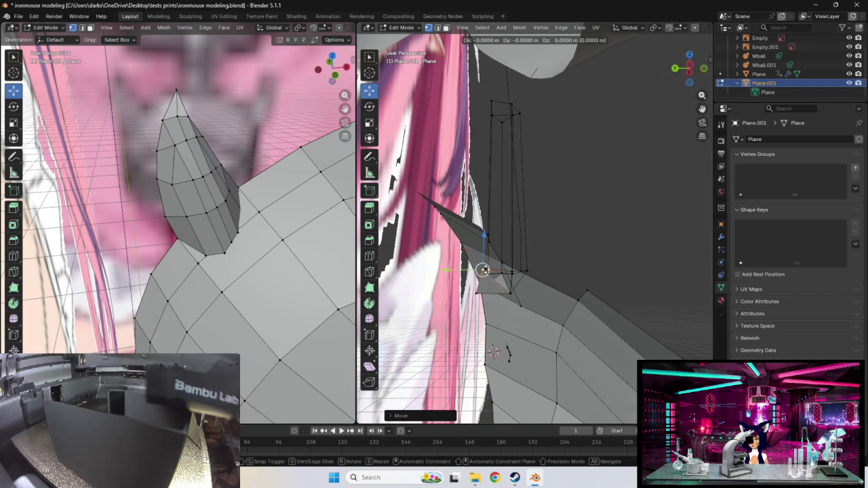
{"action": "left_click", "coordinate": [495, 270]}
{"action": "mouse_move", "coordinate": [497, 271]}
{"action": "middle_mouse_down"}
{"action": "mouse_move", "coordinate": [543, 287]}
{"action": "mouse_move", "coordinate": [583, 284]}
{"action": "mouse_move", "coordinate": [611, 255]}
{"action": "mouse_move", "coordinate": [578, 249]}
{"action": "mouse_move", "coordinate": [472, 303]}
{"action": "mouse_move", "coordinate": [507, 291]}
{"action": "mouse_move", "coordinate": [513, 305]}
{"action": "middle_mouse_up"}
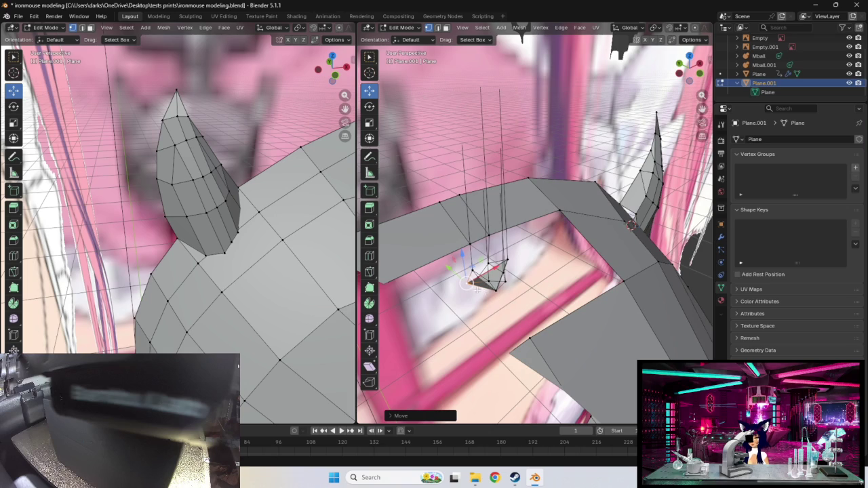
{"action": "middle_click_drag", "start_coordinate": [483, 291], "coordinate": [500, 299]}
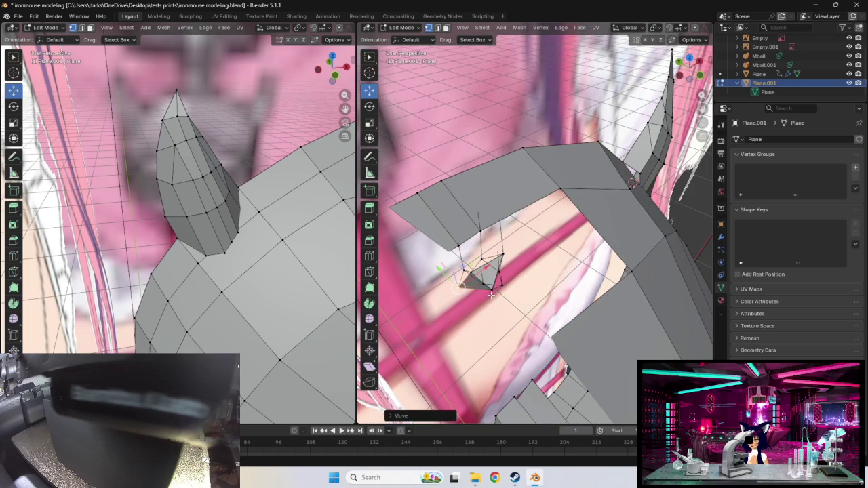
{"action": "middle_click_drag", "start_coordinate": [525, 288], "coordinate": [483, 254]}
{"action": "mouse_move", "coordinate": [501, 295]}
{"action": "middle_mouse_down"}
{"action": "mouse_move", "coordinate": [487, 292]}
{"action": "mouse_move", "coordinate": [555, 304]}
{"action": "middle_mouse_up"}
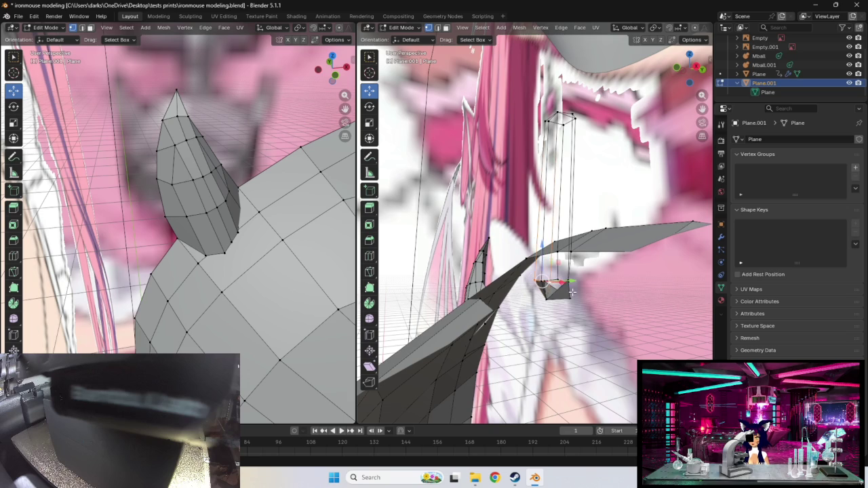
- Add another base vertex to the selection and review the base from above
{"action": "left_click", "coordinate": [560, 297], "text": "shift"}
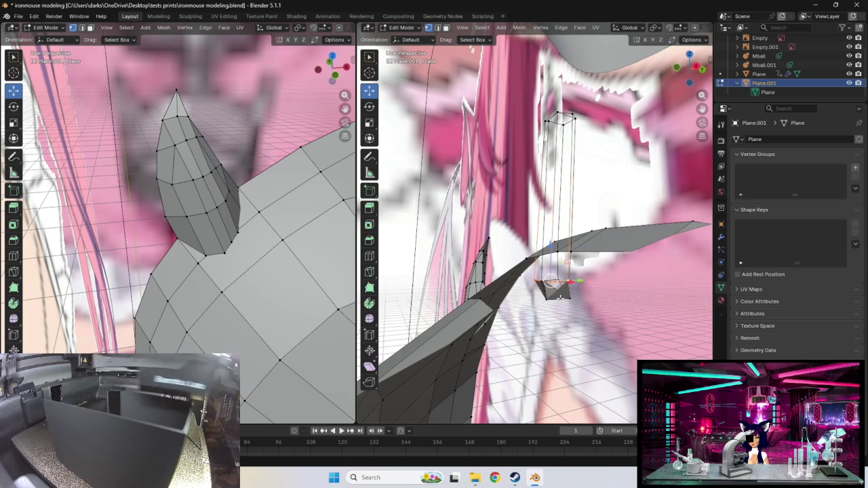
{"action": "mouse_move", "coordinate": [561, 297]}
{"action": "middle_mouse_down"}
{"action": "mouse_move", "coordinate": [587, 316]}
{"action": "mouse_move", "coordinate": [583, 254]}
{"action": "middle_mouse_up"}
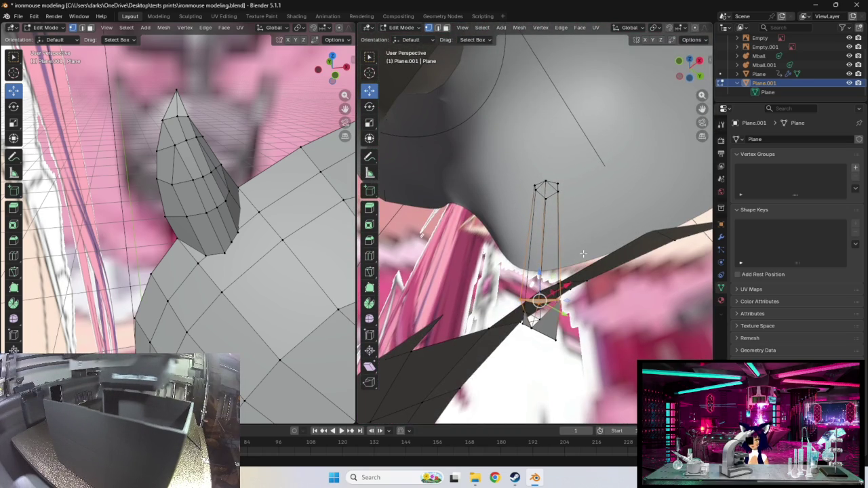
{"action": "middle_click_drag", "start_coordinate": [579, 299], "coordinate": [604, 384]}
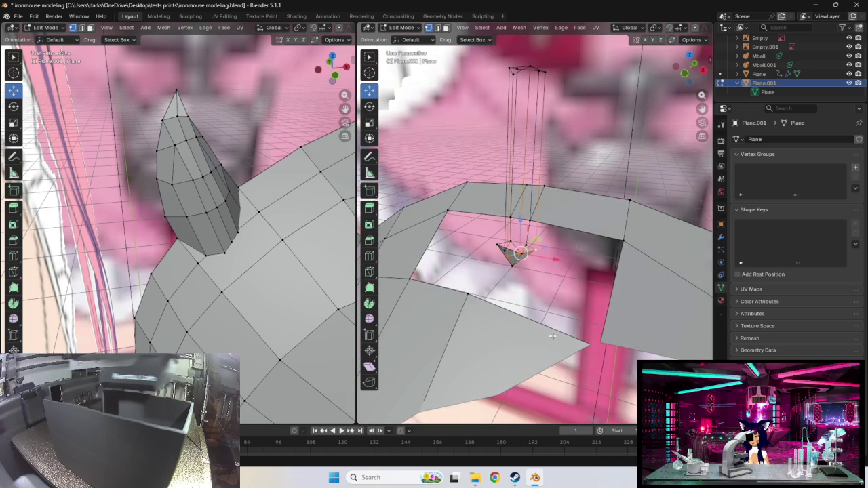
{"action": "mouse_move", "coordinate": [536, 306]}
{"action": "middle_mouse_down"}
{"action": "mouse_move", "coordinate": [542, 291]}
{"action": "mouse_move", "coordinate": [563, 305]}
{"action": "mouse_move", "coordinate": [583, 292]}
{"action": "mouse_move", "coordinate": [581, 271]}
{"action": "mouse_move", "coordinate": [596, 305]}
{"action": "mouse_move", "coordinate": [568, 293]}
{"action": "mouse_move", "coordinate": [578, 278]}
{"action": "mouse_move", "coordinate": [538, 242]}
{"action": "mouse_move", "coordinate": [566, 244]}
{"action": "mouse_move", "coordinate": [536, 248]}
{"action": "mouse_move", "coordinate": [426, 220]}
{"action": "middle_mouse_up"}
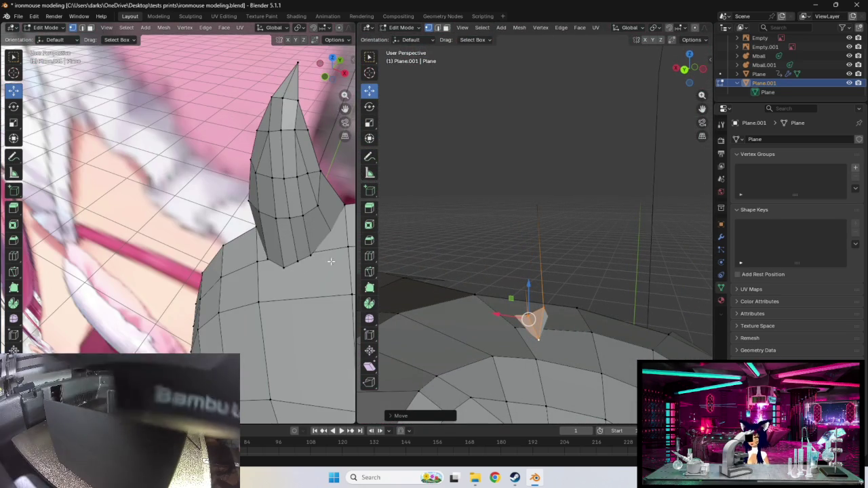
- Move the extruded neck-base vertex down toward the collar, checking it from higher angles
{"action": "mouse_move", "coordinate": [538, 285]}
{"action": "middle_mouse_down"}
{"action": "mouse_move", "coordinate": [502, 288]}
{"action": "mouse_move", "coordinate": [512, 278]}
{"action": "mouse_move", "coordinate": [536, 283]}
{"action": "mouse_move", "coordinate": [522, 283]}
{"action": "mouse_move", "coordinate": [530, 303]}
{"action": "mouse_move", "coordinate": [548, 280]}
{"action": "mouse_move", "coordinate": [557, 290]}
{"action": "mouse_move", "coordinate": [539, 274]}
{"action": "mouse_move", "coordinate": [514, 278]}
{"action": "middle_mouse_up"}
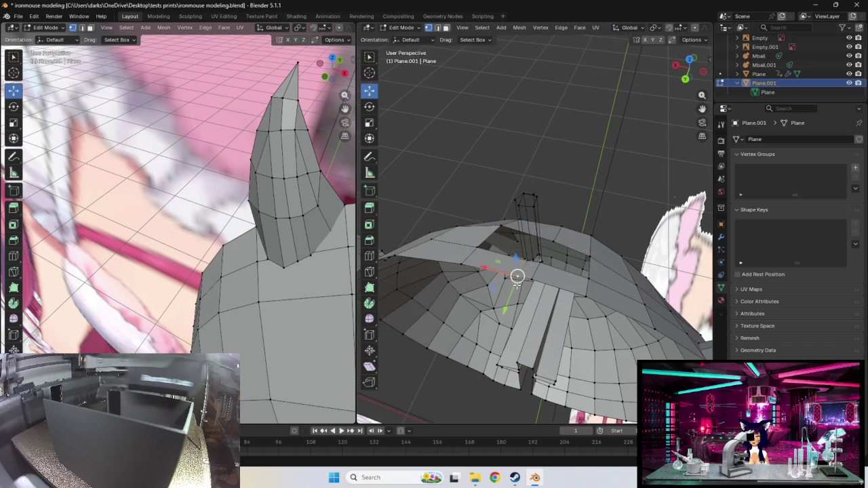
{"action": "left_click_drag", "start_coordinate": [516, 276], "coordinate": [517, 298]}
{"action": "left_click", "coordinate": [516, 305]}
{"action": "mouse_move", "coordinate": [517, 306]}
{"action": "middle_mouse_down"}
{"action": "mouse_move", "coordinate": [499, 267]}
{"action": "mouse_move", "coordinate": [475, 306]}
{"action": "mouse_move", "coordinate": [526, 282]}
{"action": "mouse_move", "coordinate": [684, 307]}
{"action": "middle_mouse_up"}
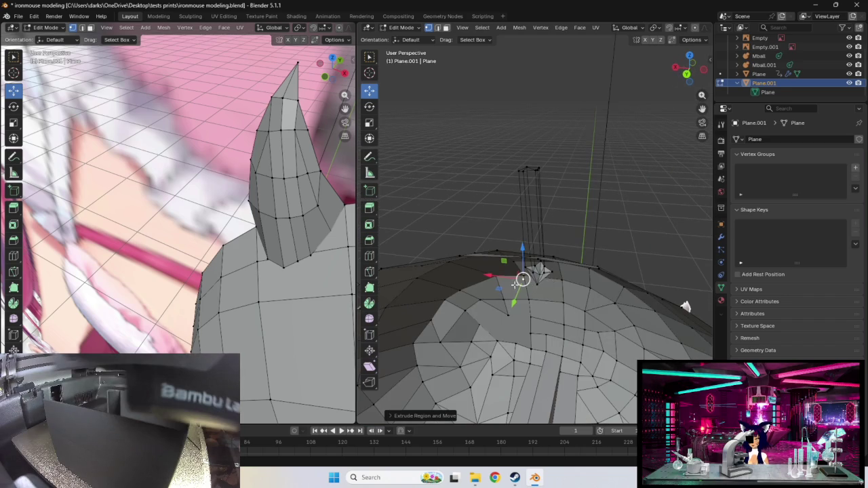
{"action": "left_click", "coordinate": [684, 306]}
{"action": "middle_click_drag", "start_coordinate": [525, 282], "coordinate": [518, 312]}
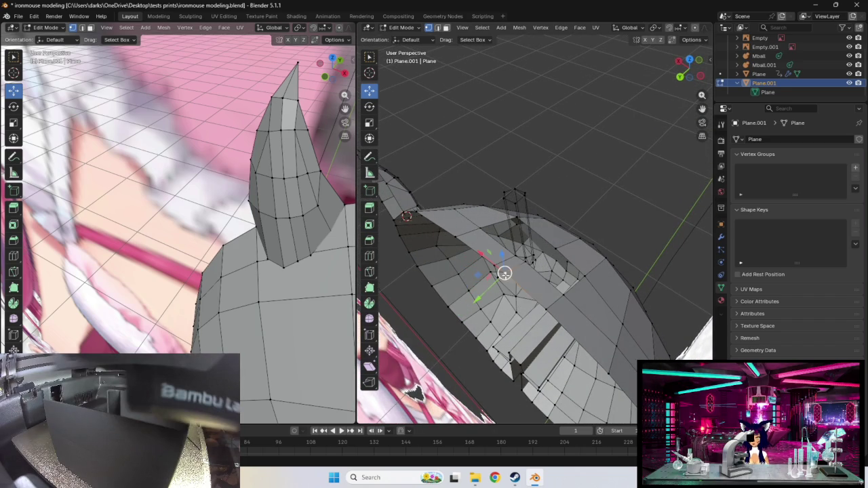
{"action": "middle_click_drag", "start_coordinate": [505, 293], "coordinate": [519, 293]}
{"action": "left_click", "coordinate": [517, 279]}
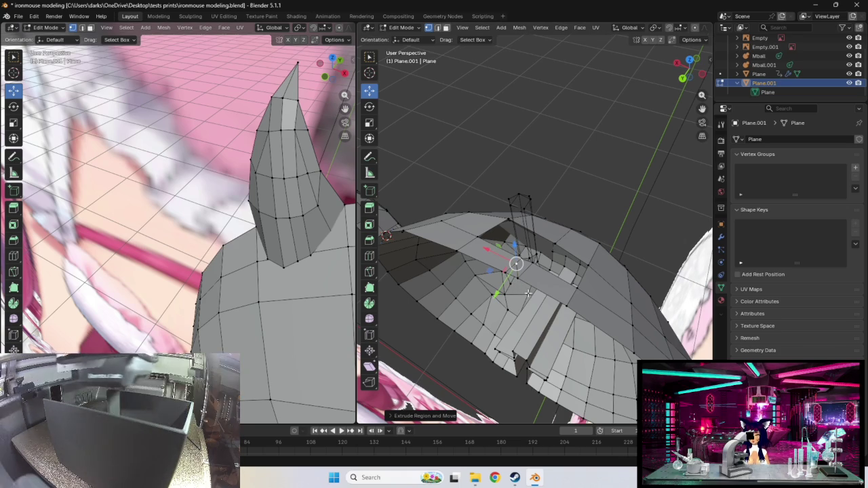
- Select a different collar vertex and nudge it upward into position
{"action": "left_click", "coordinate": [517, 279]}
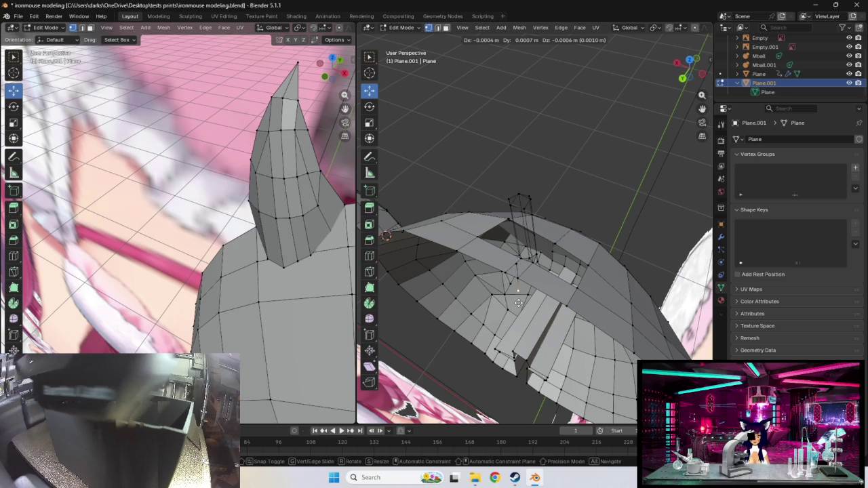
{"action": "left_click", "coordinate": [518, 303]}
{"action": "mouse_move", "coordinate": [518, 303]}
{"action": "middle_mouse_down"}
{"action": "mouse_move", "coordinate": [528, 257]}
{"action": "mouse_move", "coordinate": [571, 253]}
{"action": "mouse_move", "coordinate": [701, 284]}
{"action": "middle_mouse_up"}
{"action": "key", "text": "g"}
{"action": "left_click", "coordinate": [542, 271]}
{"action": "mouse_move", "coordinate": [542, 271]}
{"action": "middle_mouse_down"}
{"action": "mouse_move", "coordinate": [579, 274]}
{"action": "mouse_move", "coordinate": [588, 261]}
{"action": "middle_mouse_up"}
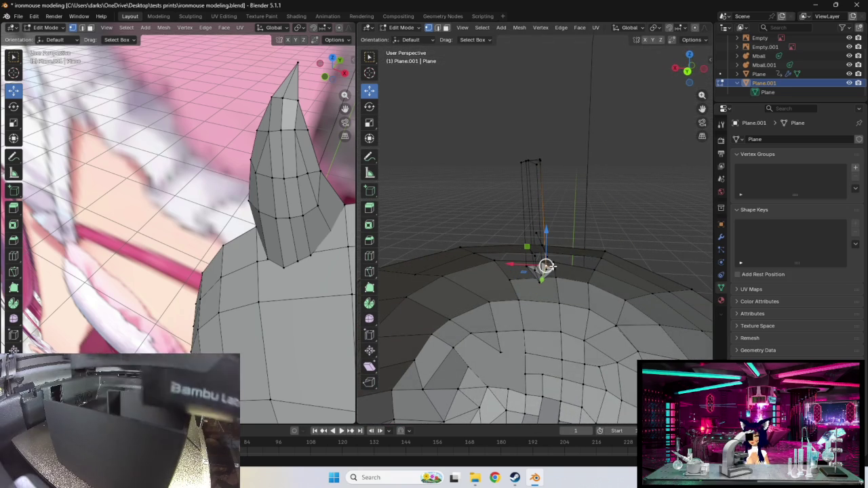
{"action": "left_click_drag", "start_coordinate": [546, 264], "coordinate": [546, 259]}
{"action": "mouse_move", "coordinate": [546, 259]}
{"action": "middle_mouse_down"}
{"action": "mouse_move", "coordinate": [524, 273]}
{"action": "mouse_move", "coordinate": [492, 269]}
{"action": "middle_mouse_up"}
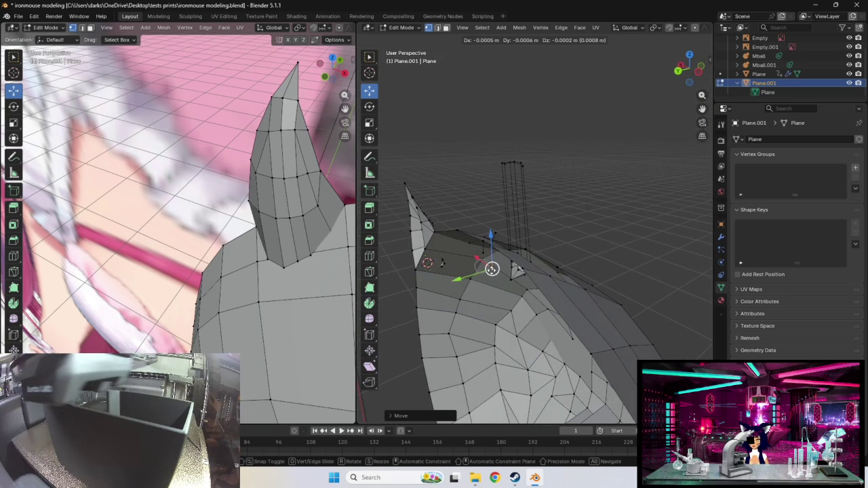
- Settle the last neck-base vertex, then return to Object Mode to view Plane.001
{"action": "left_click_drag", "start_coordinate": [482, 253], "coordinate": [481, 262]}
{"action": "mouse_move", "coordinate": [481, 262]}
{"action": "middle_mouse_down"}
{"action": "mouse_move", "coordinate": [549, 287]}
{"action": "mouse_move", "coordinate": [522, 299]}
{"action": "mouse_move", "coordinate": [550, 286]}
{"action": "mouse_move", "coordinate": [516, 296]}
{"action": "middle_mouse_up"}
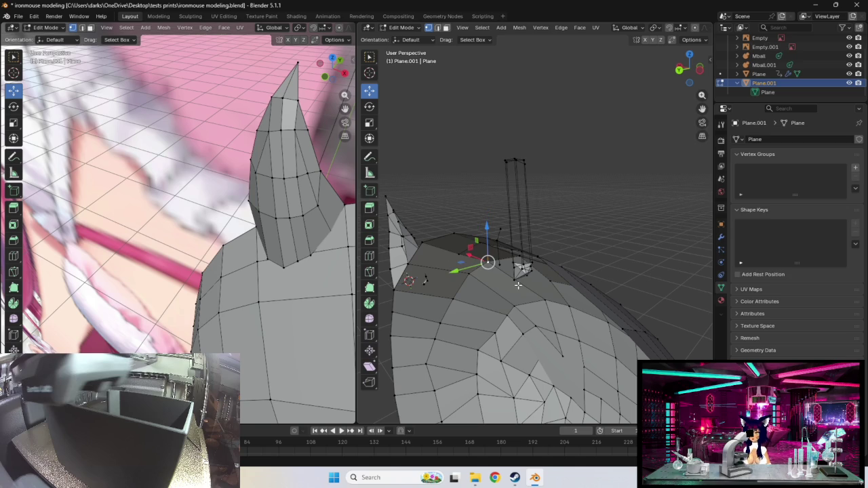
{"action": "key", "text": "Tab"}
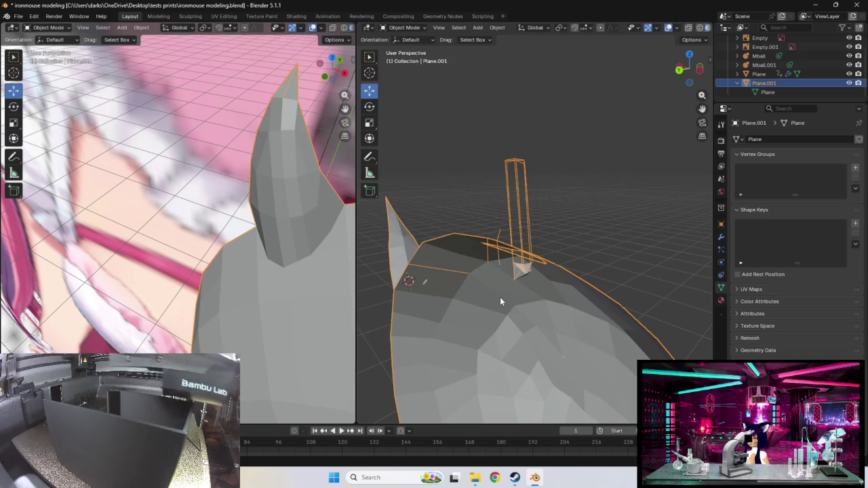
- Re-enter Edit Mode in wireframe shading and shift the selected neck-base vertices into place
{"action": "key", "text": "Tab"}
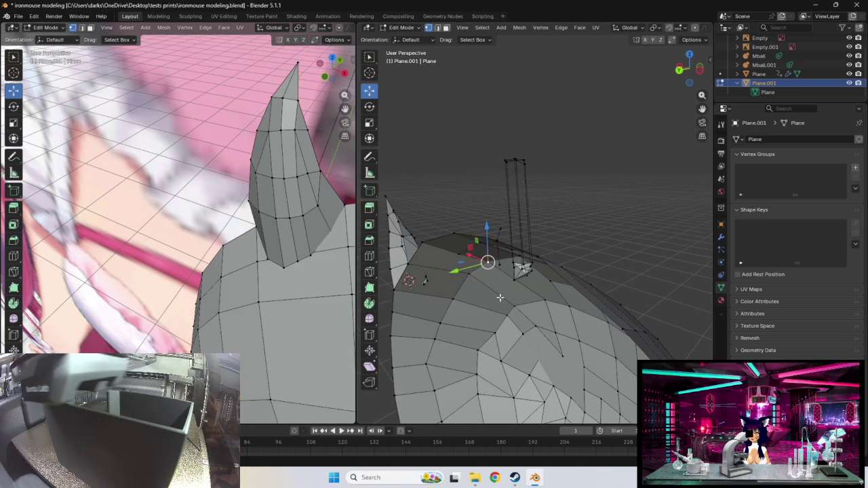
{"action": "left_click", "coordinate": [438, 299]}
{"action": "mouse_move", "coordinate": [438, 299]}
{"action": "middle_mouse_down"}
{"action": "mouse_move", "coordinate": [517, 274]}
{"action": "mouse_move", "coordinate": [520, 258]}
{"action": "mouse_move", "coordinate": [534, 284]}
{"action": "middle_mouse_up"}
{"action": "left_click_drag", "start_coordinate": [519, 277], "coordinate": [551, 282]}
{"action": "middle_click_drag", "start_coordinate": [550, 283], "coordinate": [526, 297]}
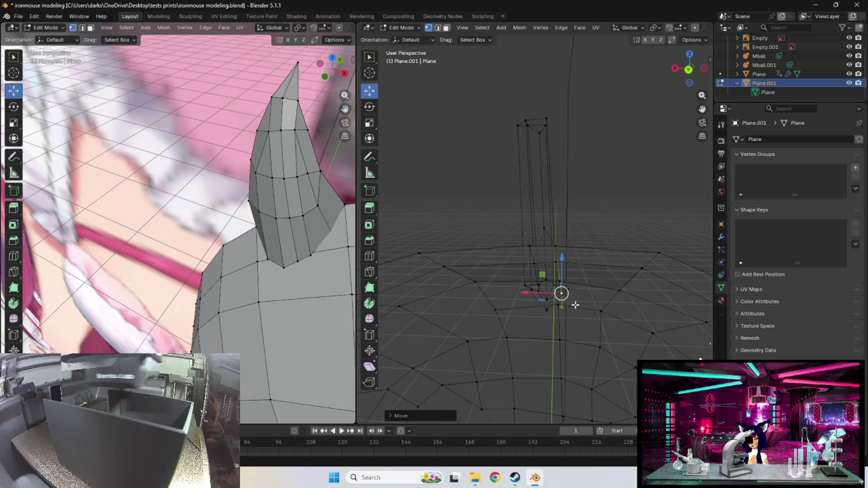
{"action": "left_click_drag", "start_coordinate": [531, 290], "coordinate": [527, 302]}
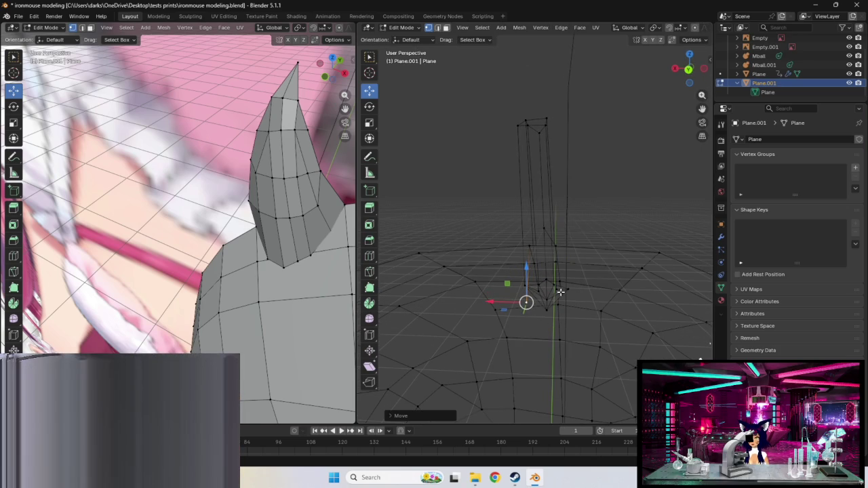
{"action": "middle_click_drag", "start_coordinate": [576, 304], "coordinate": [536, 305]}
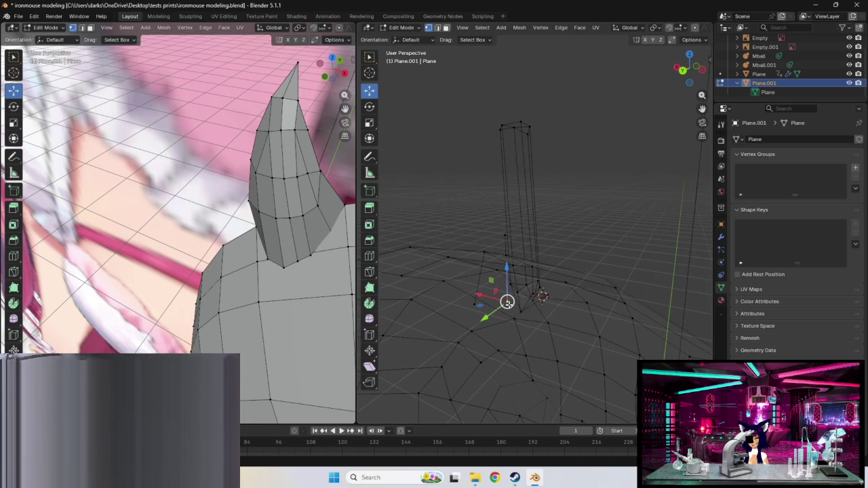
{"action": "left_click_drag", "start_coordinate": [496, 308], "coordinate": [497, 306]}
{"action": "middle_click_drag", "start_coordinate": [497, 306], "coordinate": [497, 267]}
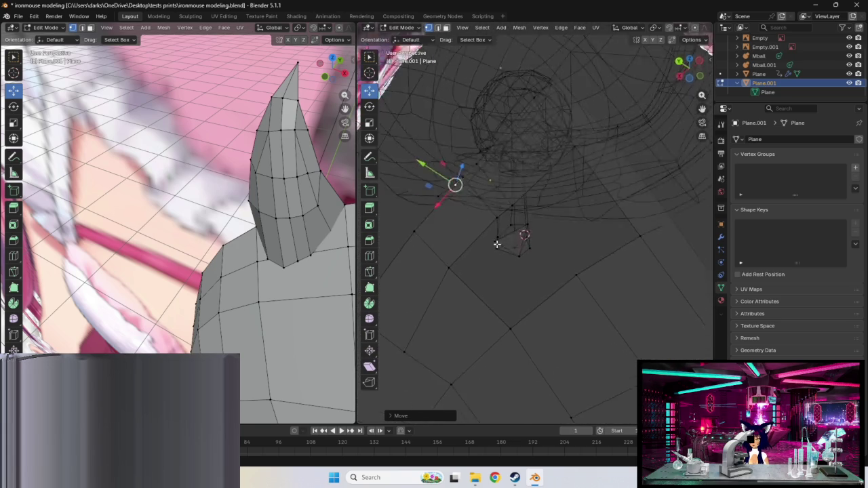
- Extrude a new vertex left from the neck base and adjust its position
{"action": "left_click", "coordinate": [496, 281]}
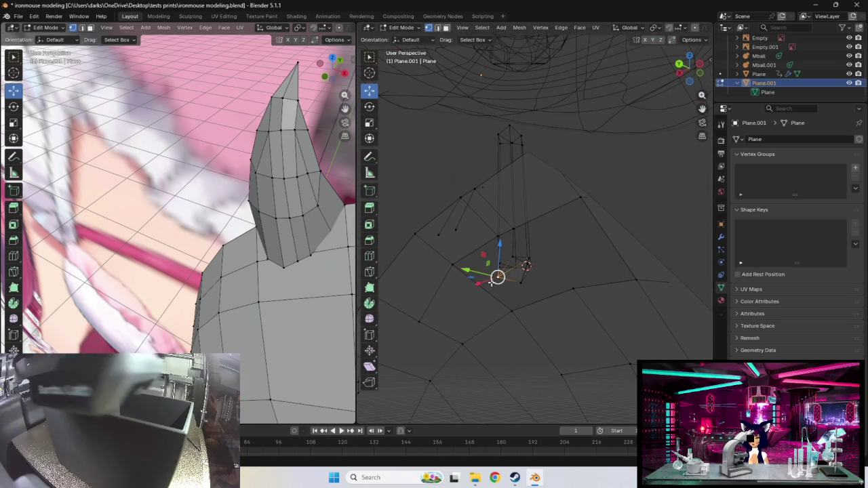
{"action": "left_click_drag", "start_coordinate": [497, 278], "coordinate": [449, 265]}
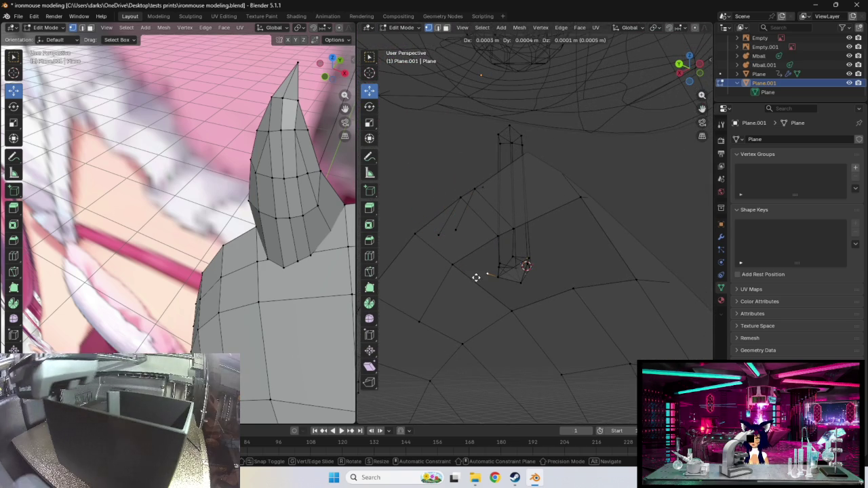
{"action": "left_click", "coordinate": [442, 258]}
{"action": "mouse_move", "coordinate": [468, 258]}
{"action": "middle_mouse_down"}
{"action": "mouse_move", "coordinate": [477, 304]}
{"action": "mouse_move", "coordinate": [679, 330]}
{"action": "middle_mouse_up"}
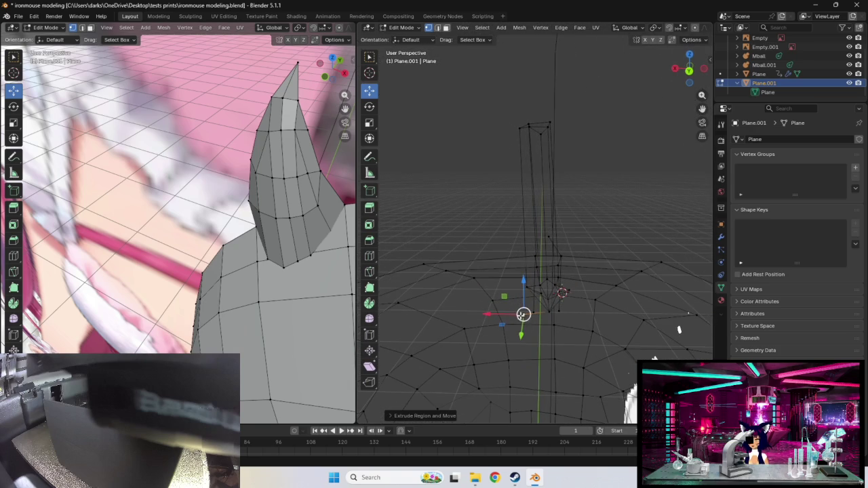
{"action": "left_click_drag", "start_coordinate": [523, 314], "coordinate": [548, 323]}
{"action": "middle_click_drag", "start_coordinate": [581, 325], "coordinate": [520, 303]}
{"action": "left_click_drag", "start_coordinate": [456, 291], "coordinate": [445, 294]}
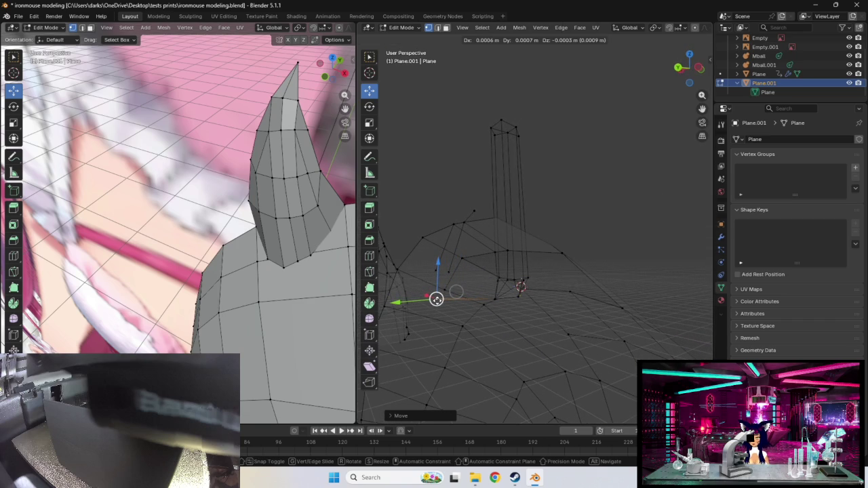
{"action": "left_click_drag", "start_coordinate": [456, 291], "coordinate": [456, 293]}
- Refine the extruded vertex toward the reference outline beside the collar
{"action": "middle_click_drag", "start_coordinate": [457, 293], "coordinate": [472, 295]}
{"action": "left_click_drag", "start_coordinate": [455, 295], "coordinate": [468, 291]}
{"action": "mouse_move", "coordinate": [441, 287]}
{"action": "middle_mouse_down"}
{"action": "mouse_move", "coordinate": [487, 276]}
{"action": "mouse_move", "coordinate": [539, 288]}
{"action": "middle_mouse_up"}
{"action": "left_click_drag", "start_coordinate": [540, 290], "coordinate": [543, 290]}
{"action": "middle_click_drag", "start_coordinate": [543, 289], "coordinate": [458, 300]}
{"action": "mouse_move", "coordinate": [442, 289]}
{"action": "left_mouse_down"}
{"action": "mouse_move", "coordinate": [459, 289]}
{"action": "mouse_move", "coordinate": [452, 316]}
{"action": "left_mouse_up"}
{"action": "mouse_move", "coordinate": [452, 316]}
{"action": "middle_mouse_down"}
{"action": "mouse_move", "coordinate": [501, 291]}
{"action": "mouse_move", "coordinate": [476, 277]}
{"action": "middle_mouse_up"}
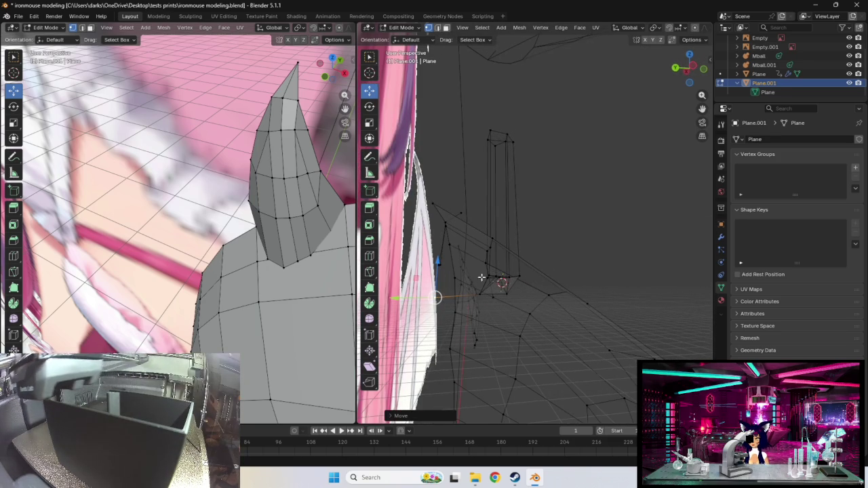
{"action": "left_click_drag", "start_coordinate": [488, 275], "coordinate": [457, 276]}
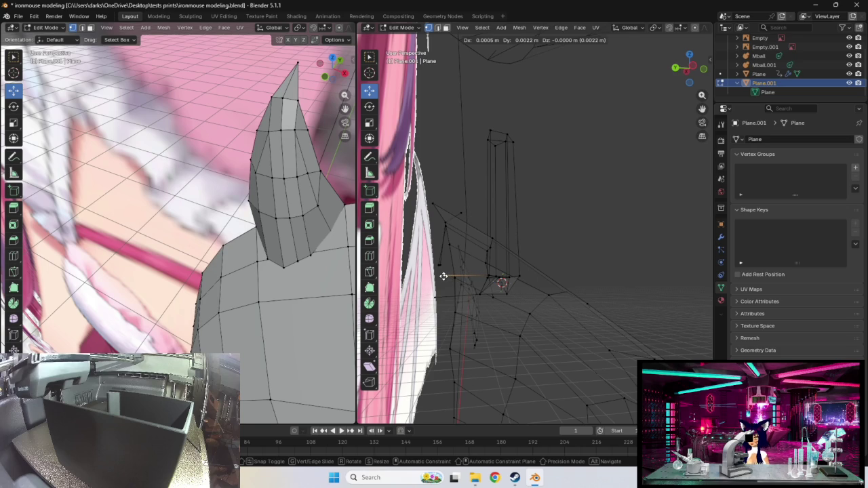
{"action": "left_click", "coordinate": [443, 276]}
- Fine-tune the extruded vertex placement and confirm the selected vertices' final positions
{"action": "mouse_move", "coordinate": [444, 275]}
{"action": "middle_mouse_down"}
{"action": "mouse_move", "coordinate": [571, 312]}
{"action": "mouse_move", "coordinate": [550, 339]}
{"action": "mouse_move", "coordinate": [575, 286]}
{"action": "mouse_move", "coordinate": [479, 294]}
{"action": "mouse_move", "coordinate": [597, 314]}
{"action": "mouse_move", "coordinate": [581, 304]}
{"action": "mouse_move", "coordinate": [567, 310]}
{"action": "mouse_move", "coordinate": [589, 308]}
{"action": "middle_mouse_up"}
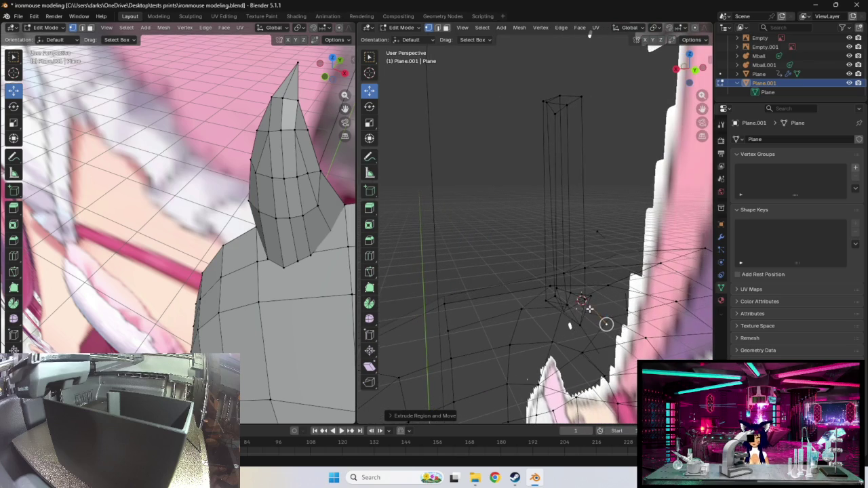
{"action": "left_click_drag", "start_coordinate": [589, 309], "coordinate": [571, 313]}
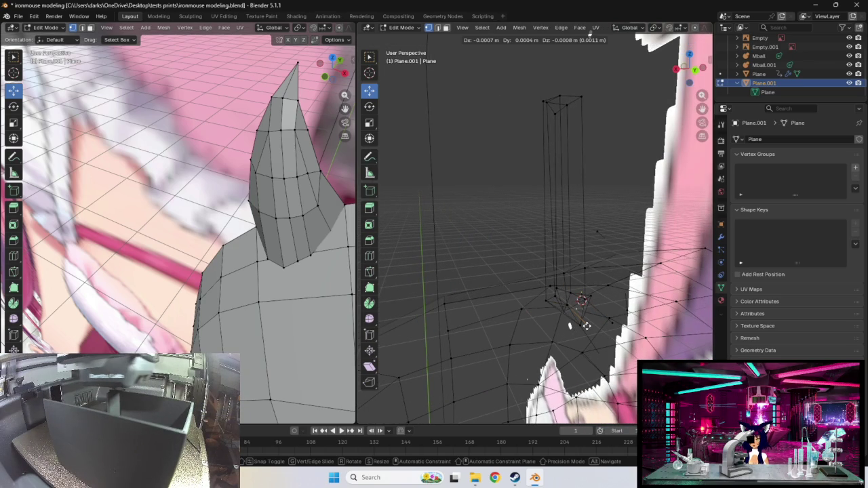
{"action": "left_click", "coordinate": [585, 325]}
{"action": "middle_click_drag", "start_coordinate": [581, 319], "coordinate": [578, 338]}
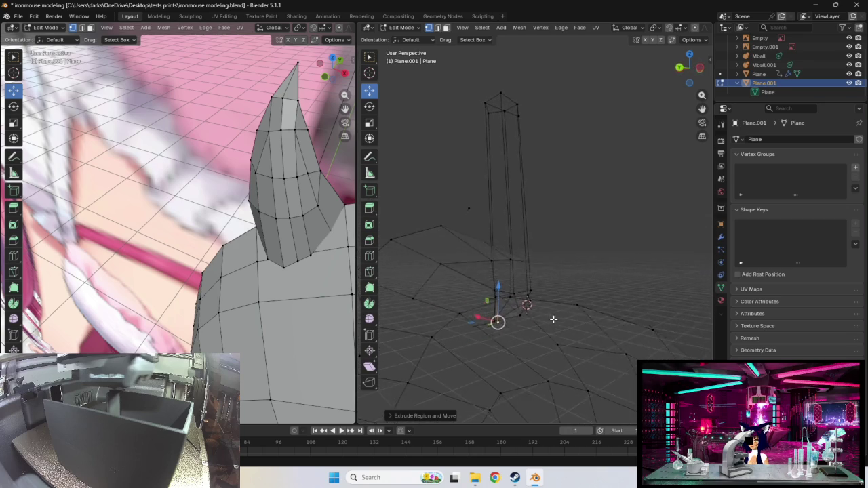
{"action": "mouse_move", "coordinate": [581, 332]}
{"action": "middle_mouse_down"}
{"action": "mouse_move", "coordinate": [524, 321]}
{"action": "mouse_move", "coordinate": [523, 310]}
{"action": "mouse_move", "coordinate": [557, 322]}
{"action": "mouse_move", "coordinate": [547, 341]}
{"action": "mouse_move", "coordinate": [566, 349]}
{"action": "mouse_move", "coordinate": [575, 330]}
{"action": "mouse_move", "coordinate": [525, 333]}
{"action": "mouse_move", "coordinate": [495, 352]}
{"action": "middle_mouse_up"}
{"action": "left_click", "coordinate": [548, 322]}
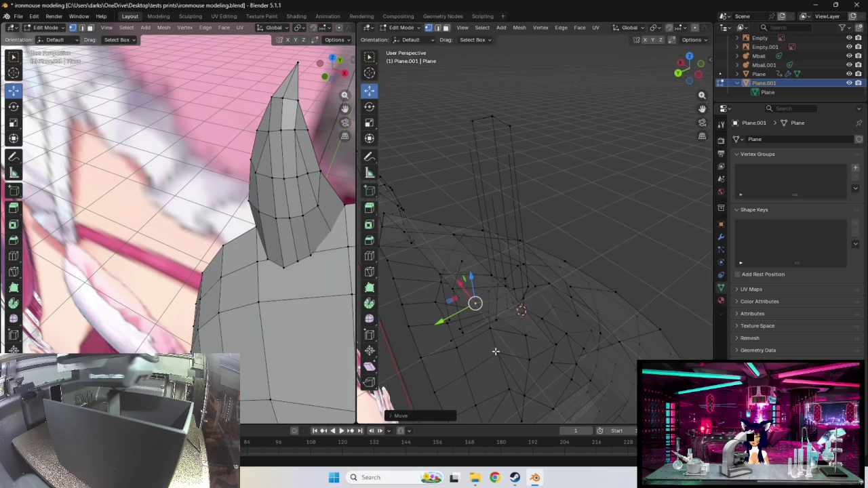
- Lower, raise and shift the selected neck-base vertices with the mesh viewed upright
{"action": "mouse_move", "coordinate": [475, 303]}
{"action": "left_mouse_down"}
{"action": "mouse_move", "coordinate": [457, 304]}
{"action": "mouse_move", "coordinate": [452, 322]}
{"action": "left_mouse_up"}
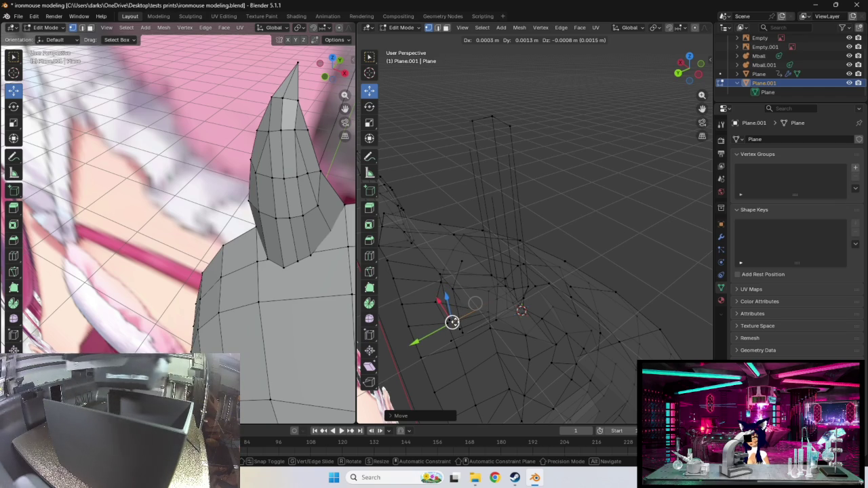
{"action": "left_click", "coordinate": [452, 322]}
{"action": "mouse_move", "coordinate": [452, 322]}
{"action": "middle_mouse_down"}
{"action": "mouse_move", "coordinate": [513, 285]}
{"action": "mouse_move", "coordinate": [484, 283]}
{"action": "middle_mouse_up"}
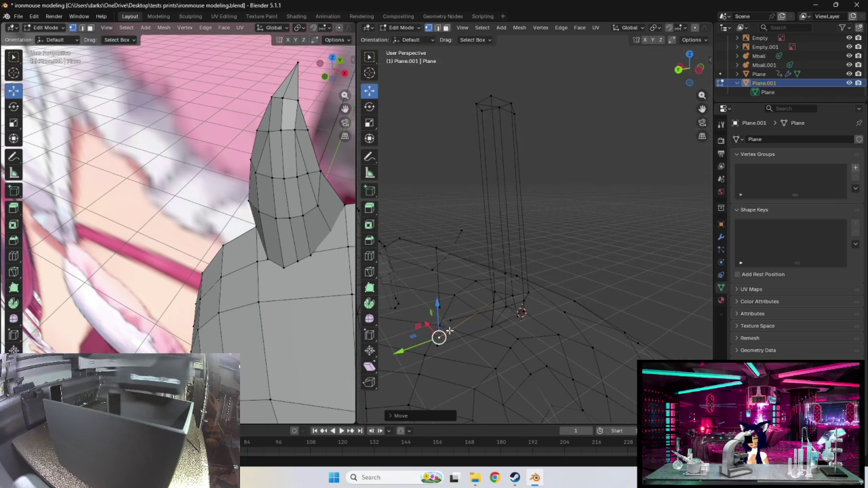
{"action": "left_click_drag", "start_coordinate": [439, 337], "coordinate": [440, 310]}
{"action": "mouse_move", "coordinate": [440, 309]}
{"action": "middle_mouse_down"}
{"action": "mouse_move", "coordinate": [451, 325]}
{"action": "mouse_move", "coordinate": [503, 350]}
{"action": "middle_mouse_up"}
{"action": "left_click_drag", "start_coordinate": [509, 352], "coordinate": [569, 316]}
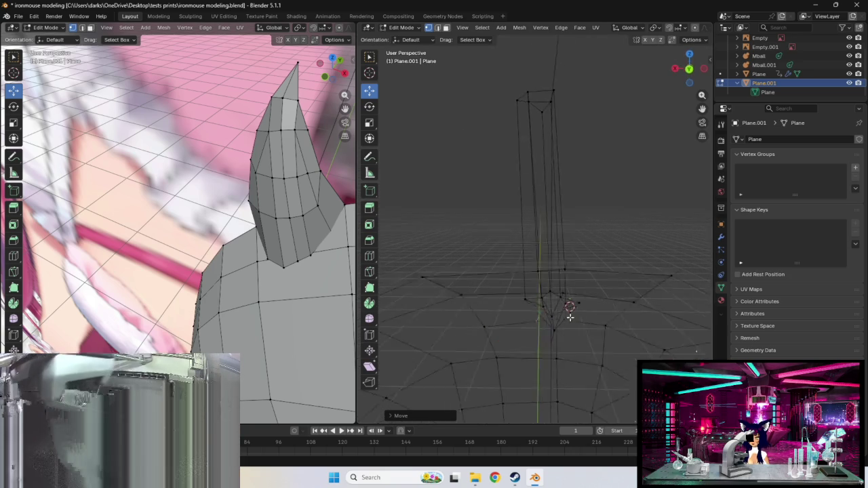
{"action": "mouse_move", "coordinate": [564, 294]}
{"action": "middle_mouse_down"}
{"action": "mouse_move", "coordinate": [522, 316]}
{"action": "mouse_move", "coordinate": [516, 339]}
{"action": "mouse_move", "coordinate": [544, 357]}
{"action": "mouse_move", "coordinate": [565, 350]}
{"action": "middle_mouse_up"}
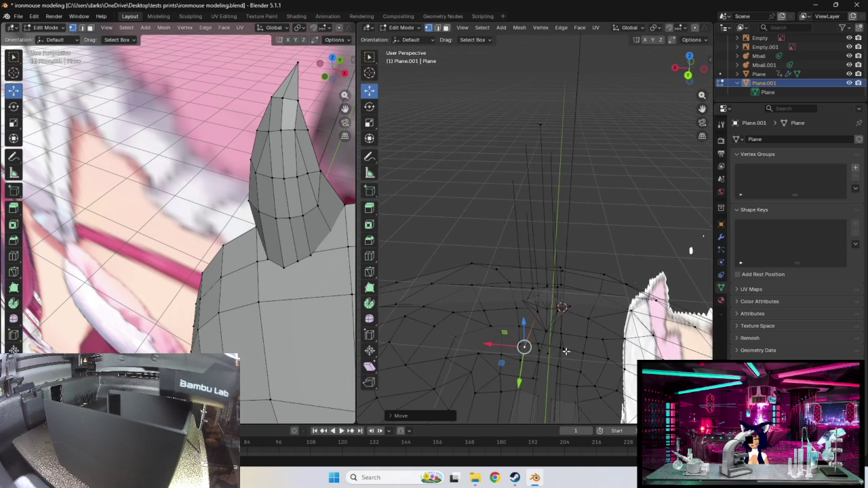
{"action": "left_click_drag", "start_coordinate": [523, 347], "coordinate": [530, 349]}
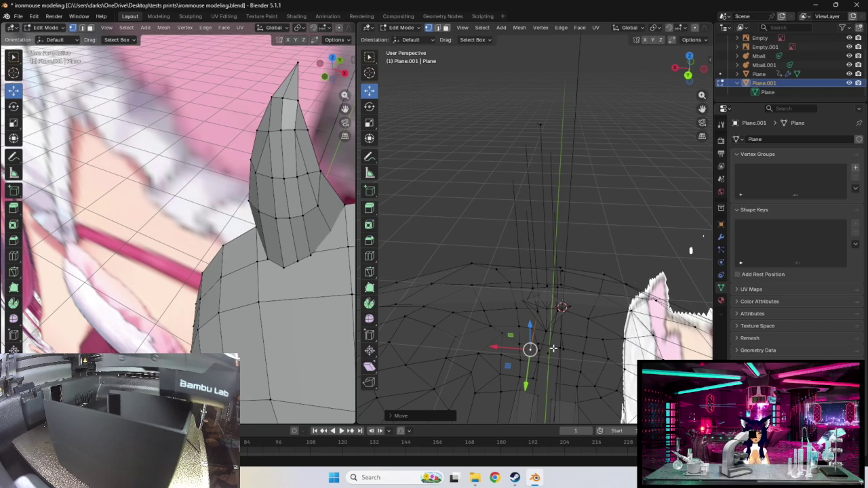
{"action": "mouse_move", "coordinate": [529, 349]}
{"action": "middle_mouse_down"}
{"action": "mouse_move", "coordinate": [499, 314]}
{"action": "mouse_move", "coordinate": [536, 309]}
{"action": "mouse_move", "coordinate": [637, 328]}
{"action": "mouse_move", "coordinate": [498, 272]}
{"action": "middle_mouse_up"}
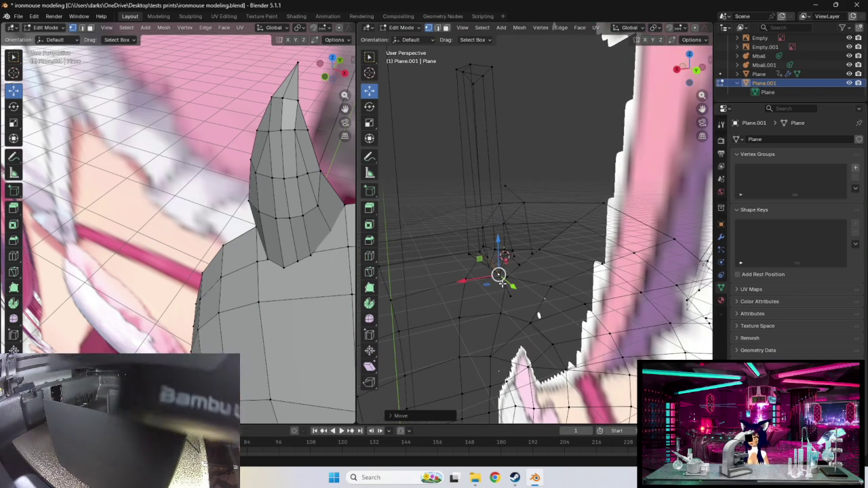
- Nudge individual neck-base vertices to follow the reference shape beside the other mesh
{"action": "left_click_drag", "start_coordinate": [498, 270], "coordinate": [498, 270]}
{"action": "middle_click_drag", "start_coordinate": [499, 270], "coordinate": [540, 273]}
{"action": "left_click_drag", "start_coordinate": [498, 272], "coordinate": [506, 273]}
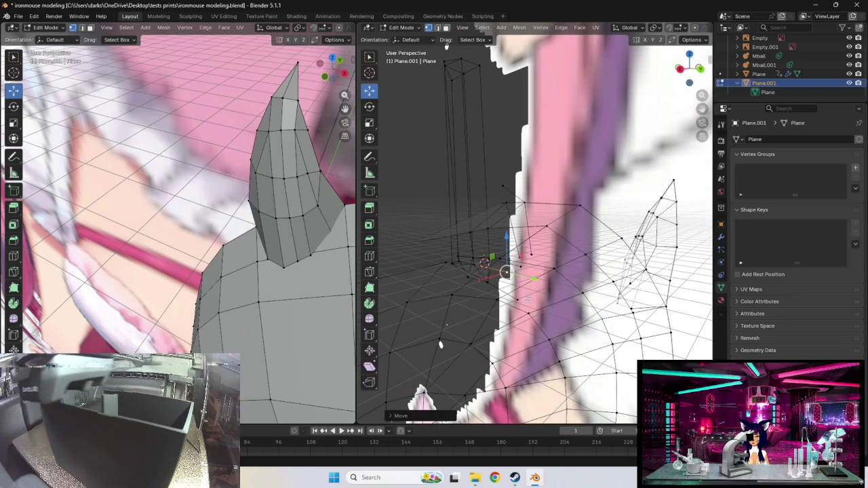
{"action": "left_click", "coordinate": [519, 291]}
{"action": "mouse_move", "coordinate": [519, 291]}
{"action": "middle_mouse_down"}
{"action": "mouse_move", "coordinate": [480, 290]}
{"action": "mouse_move", "coordinate": [514, 286]}
{"action": "middle_mouse_up"}
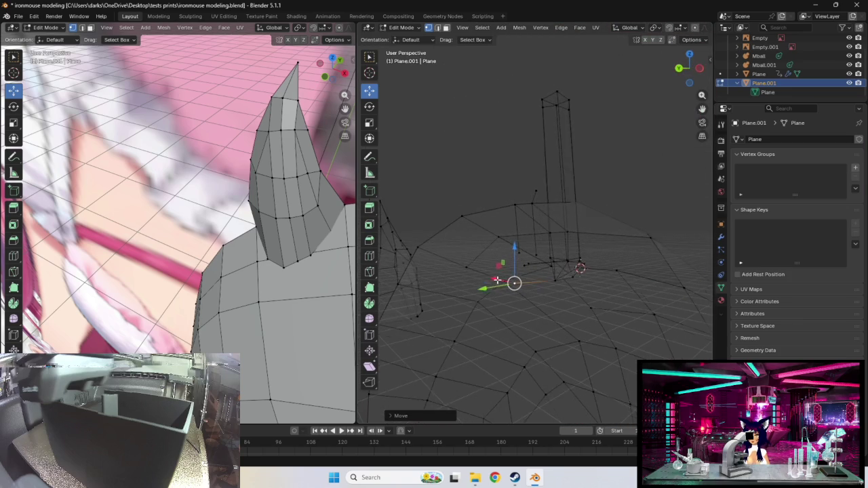
{"action": "left_click_drag", "start_coordinate": [521, 275], "coordinate": [516, 272]}
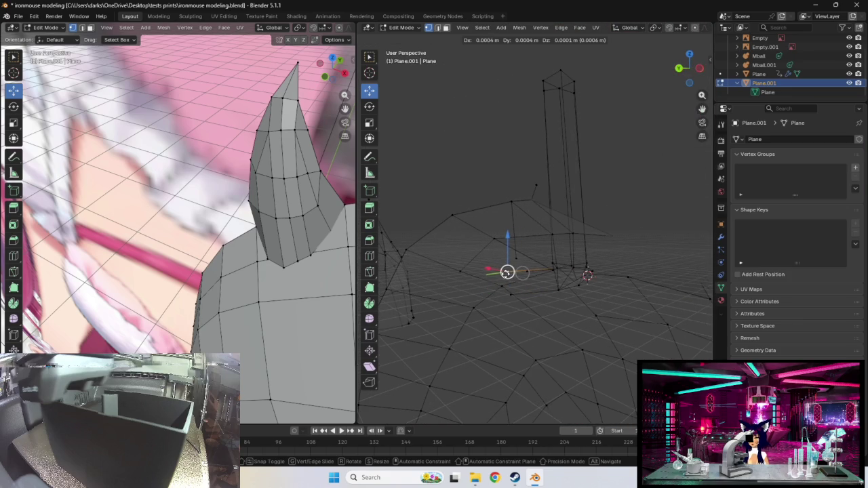
{"action": "left_click", "coordinate": [506, 272]}
{"action": "mouse_move", "coordinate": [506, 272]}
{"action": "middle_mouse_down"}
{"action": "mouse_move", "coordinate": [568, 303]}
{"action": "mouse_move", "coordinate": [585, 325]}
{"action": "mouse_move", "coordinate": [670, 156]}
{"action": "middle_mouse_up"}
{"action": "left_click_drag", "start_coordinate": [520, 248], "coordinate": [519, 257]}
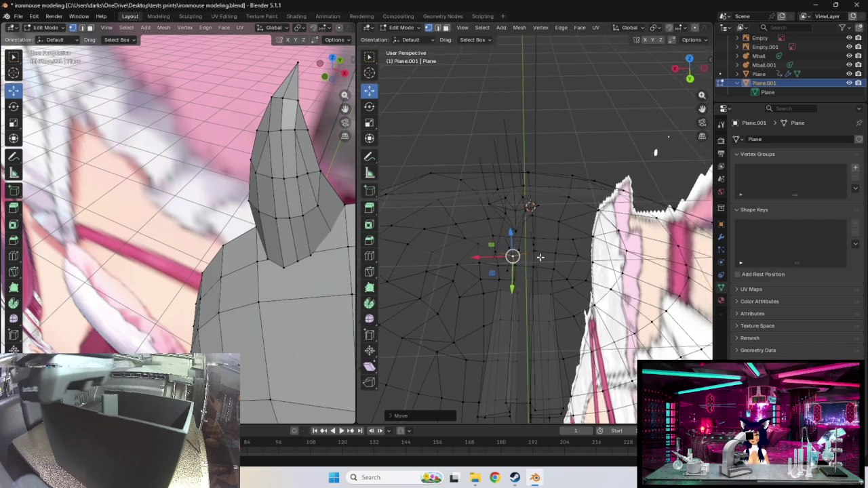
{"action": "middle_click_drag", "start_coordinate": [519, 256], "coordinate": [569, 256]}
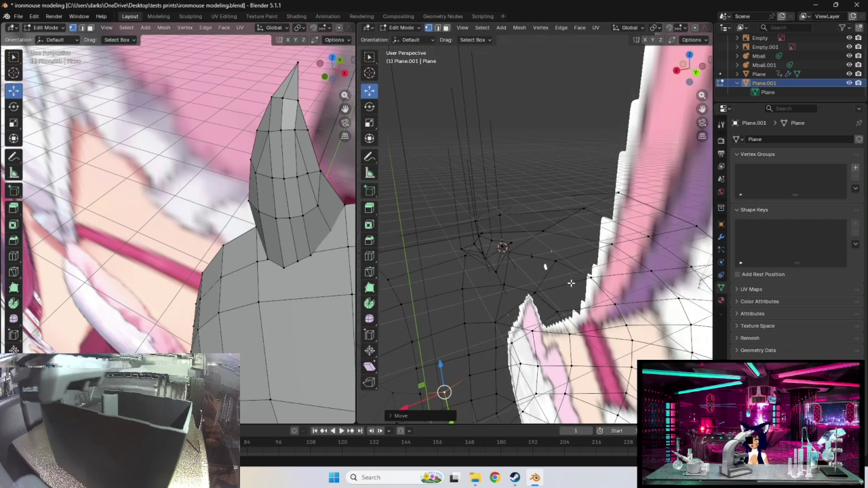
- Undo the last vertex move, re-adjust the vertex, and pull new edges upward
{"action": "key", "text": "ctrl+z"}
{"action": "middle_click_drag", "start_coordinate": [551, 298], "coordinate": [523, 258]}
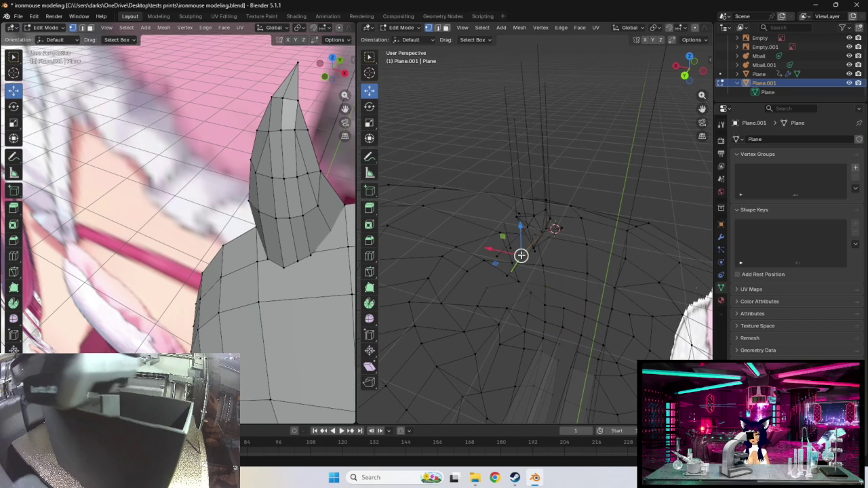
{"action": "left_click_drag", "start_coordinate": [521, 255], "coordinate": [521, 259]}
{"action": "mouse_move", "coordinate": [520, 261]}
{"action": "middle_mouse_down"}
{"action": "mouse_move", "coordinate": [551, 269]}
{"action": "mouse_move", "coordinate": [546, 240]}
{"action": "mouse_move", "coordinate": [519, 268]}
{"action": "middle_mouse_up"}
{"action": "left_click_drag", "start_coordinate": [519, 267], "coordinate": [527, 267]}
{"action": "middle_click_drag", "start_coordinate": [527, 267], "coordinate": [485, 237]}
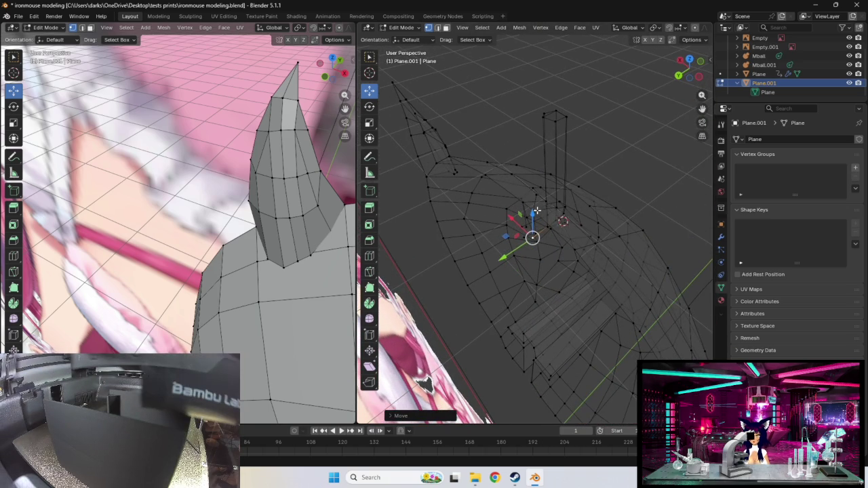
{"action": "left_click_drag", "start_coordinate": [536, 212], "coordinate": [535, 210]}
{"action": "mouse_move", "coordinate": [551, 249]}
{"action": "middle_mouse_down"}
{"action": "mouse_move", "coordinate": [580, 246]}
{"action": "mouse_move", "coordinate": [573, 250]}
{"action": "mouse_move", "coordinate": [550, 206]}
{"action": "mouse_move", "coordinate": [555, 296]}
{"action": "middle_mouse_up"}
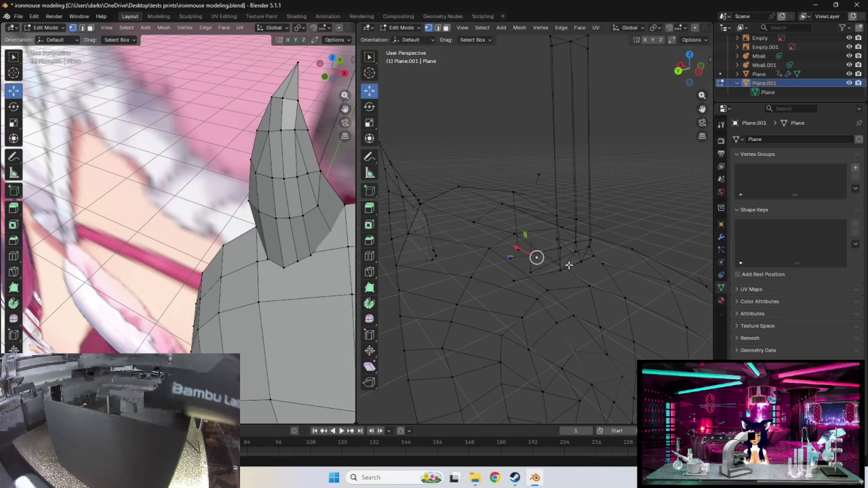
- Apply vertex context-menu operations twice, then pull a neck-base vertex to a new position
{"action": "right_click", "coordinate": [568, 264]}
{"action": "left_click", "coordinate": [568, 265]}
{"action": "middle_click_drag", "start_coordinate": [557, 252], "coordinate": [606, 258]}
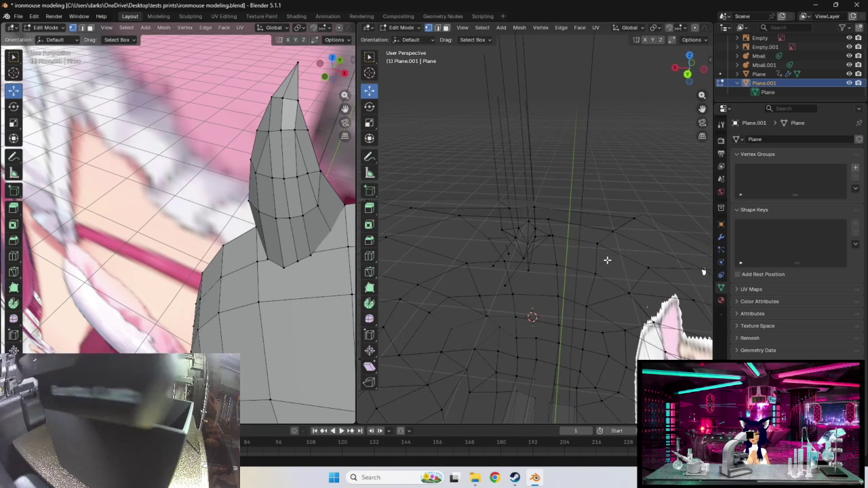
{"action": "right_click", "coordinate": [541, 254]}
{"action": "left_click", "coordinate": [540, 254]}
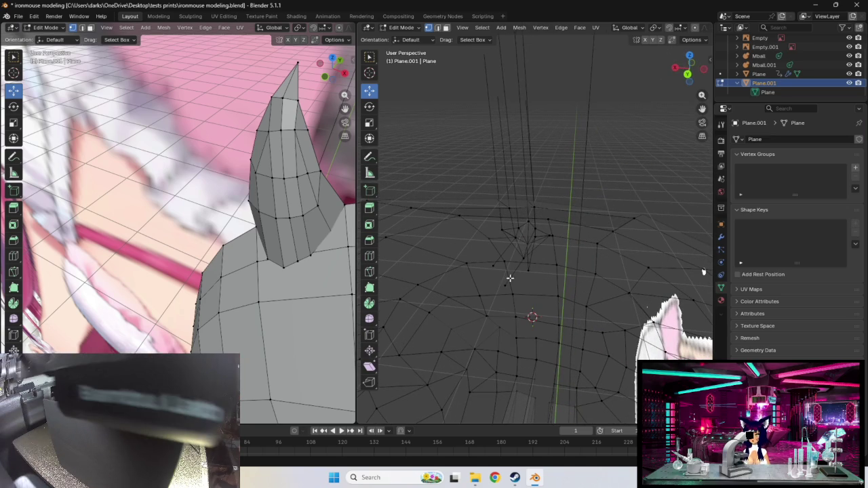
{"action": "mouse_move", "coordinate": [495, 273]}
{"action": "middle_mouse_down"}
{"action": "mouse_move", "coordinate": [495, 265]}
{"action": "mouse_move", "coordinate": [500, 280]}
{"action": "middle_mouse_up"}
{"action": "left_click_drag", "start_coordinate": [496, 261], "coordinate": [500, 264]}
{"action": "mouse_move", "coordinate": [499, 264]}
{"action": "middle_mouse_down"}
{"action": "mouse_move", "coordinate": [621, 240]}
{"action": "mouse_move", "coordinate": [562, 248]}
{"action": "mouse_move", "coordinate": [492, 278]}
{"action": "mouse_move", "coordinate": [445, 262]}
{"action": "mouse_move", "coordinate": [496, 227]}
{"action": "middle_mouse_up"}
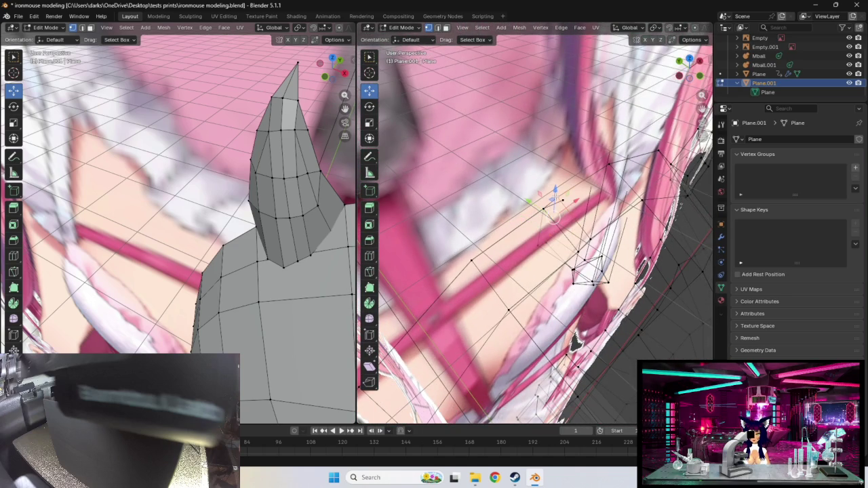
- Move the column-base vertex slightly downward and place a newly extruded vertex beside it
{"action": "mouse_move", "coordinate": [496, 231]}
{"action": "middle_mouse_down"}
{"action": "mouse_move", "coordinate": [628, 205]}
{"action": "mouse_move", "coordinate": [587, 257]}
{"action": "mouse_move", "coordinate": [533, 294]}
{"action": "middle_mouse_up"}
{"action": "left_click_drag", "start_coordinate": [512, 266], "coordinate": [511, 276]}
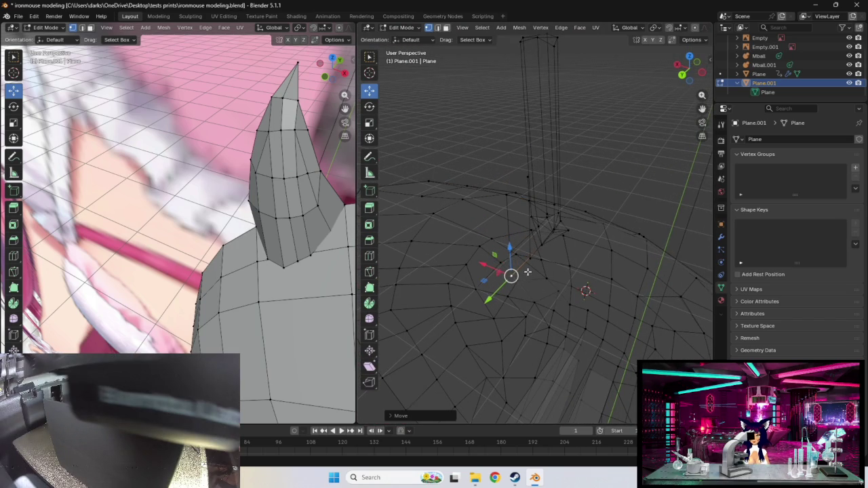
{"action": "middle_click_drag", "start_coordinate": [534, 264], "coordinate": [524, 273]}
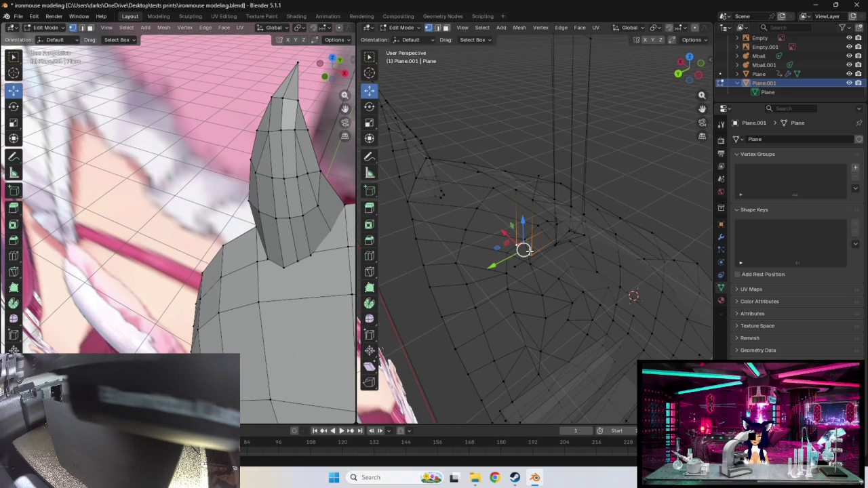
{"action": "mouse_move", "coordinate": [545, 263]}
{"action": "middle_mouse_down"}
{"action": "mouse_move", "coordinate": [574, 262]}
{"action": "mouse_move", "coordinate": [594, 236]}
{"action": "mouse_move", "coordinate": [574, 232]}
{"action": "mouse_move", "coordinate": [517, 246]}
{"action": "mouse_move", "coordinate": [562, 278]}
{"action": "mouse_move", "coordinate": [589, 278]}
{"action": "middle_mouse_up"}
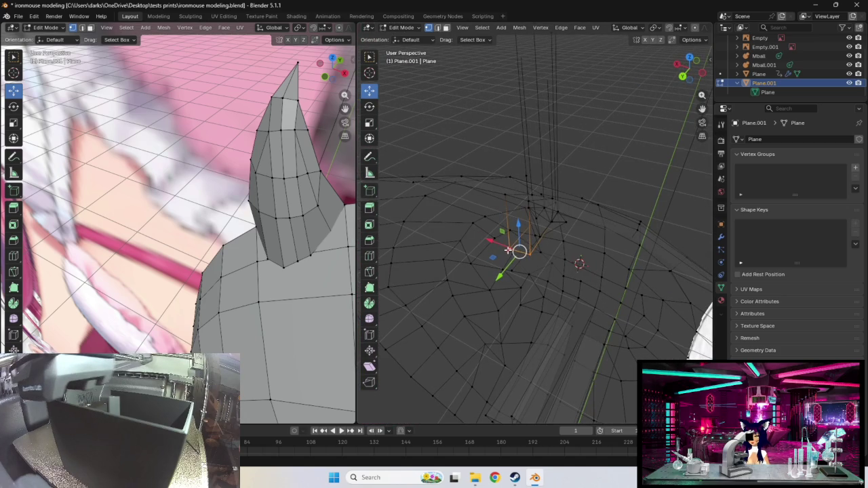
{"action": "key", "text": "g"}
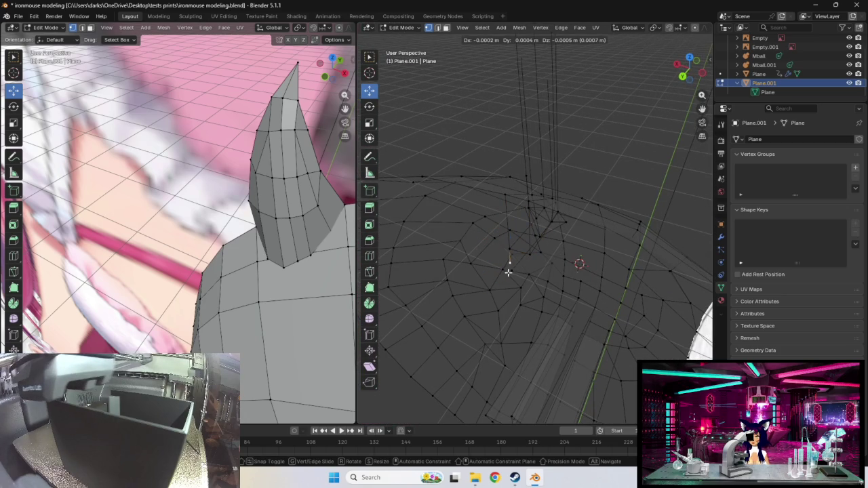
{"action": "left_click", "coordinate": [508, 272]}
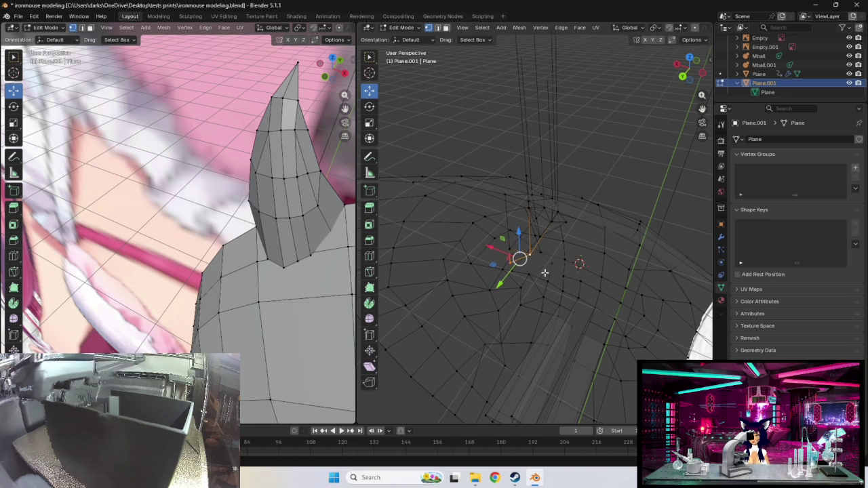
{"action": "middle_click_drag", "start_coordinate": [545, 271], "coordinate": [482, 246]}
- Shift the column-base vertex and a neighbouring vertex to new spots
{"action": "key", "text": "g"}
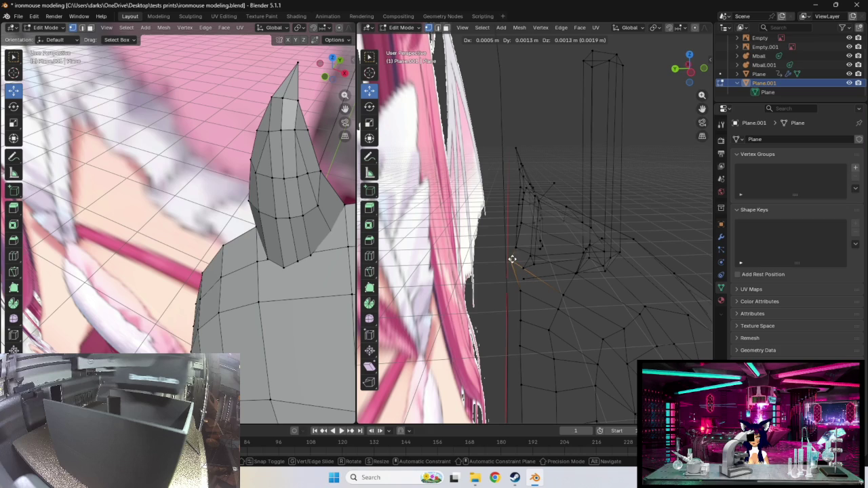
{"action": "left_click", "coordinate": [513, 267]}
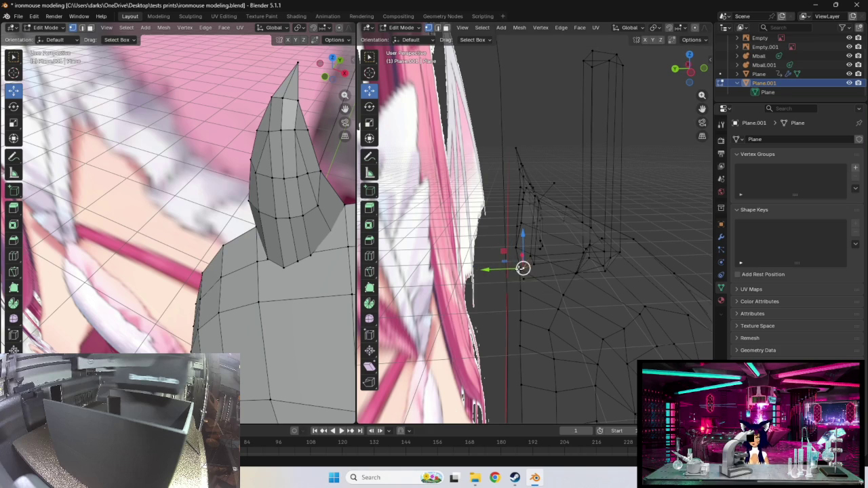
{"action": "left_click_drag", "start_coordinate": [521, 268], "coordinate": [514, 263]}
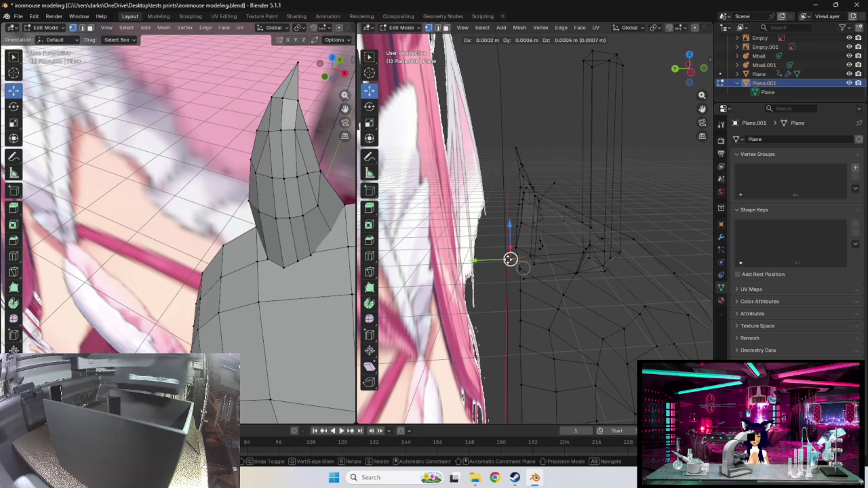
{"action": "left_click_drag", "start_coordinate": [510, 259], "coordinate": [509, 259]}
{"action": "middle_click_drag", "start_coordinate": [509, 259], "coordinate": [550, 259]}
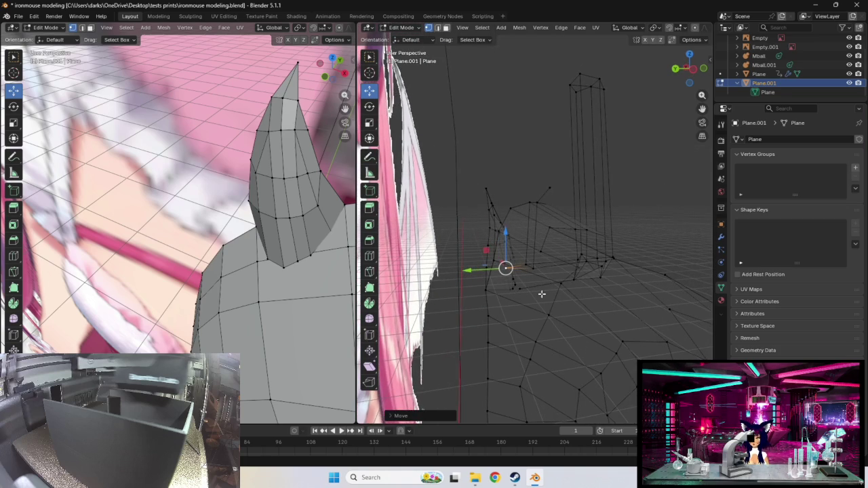
{"action": "left_click_drag", "start_coordinate": [520, 288], "coordinate": [522, 285]}
{"action": "middle_click_drag", "start_coordinate": [523, 285], "coordinate": [527, 290]}
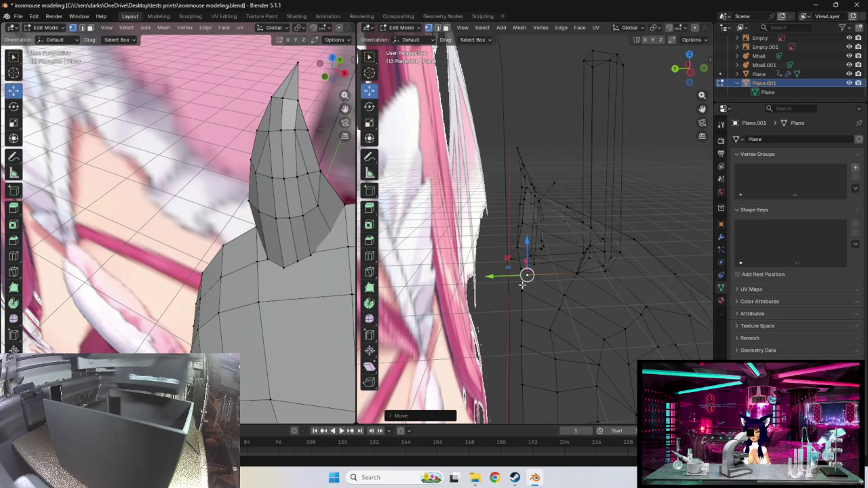
{"action": "left_click", "coordinate": [511, 264]}
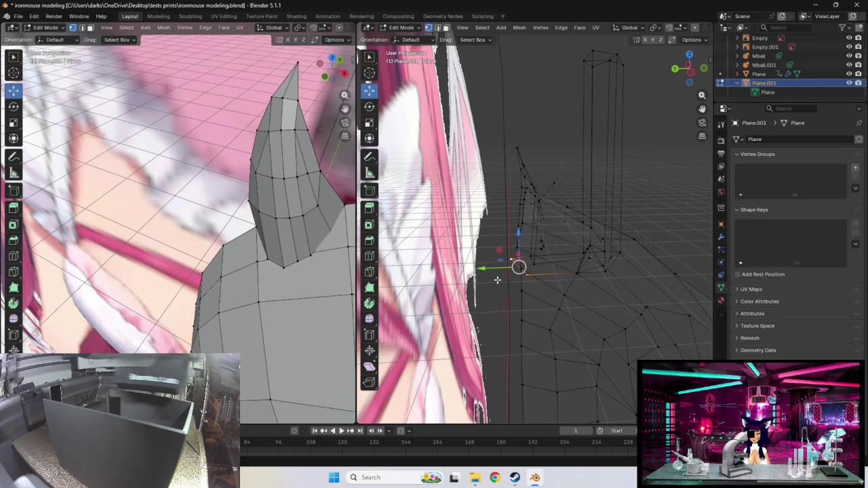
{"action": "middle_click_drag", "start_coordinate": [554, 282], "coordinate": [521, 273]}
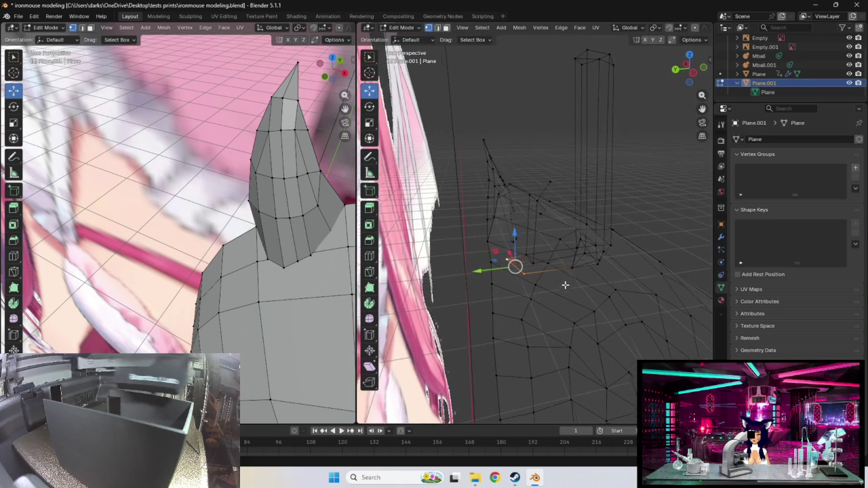
- Delete the two stray selected vertices at the neck base
{"action": "left_click", "coordinate": [486, 243], "text": "shift"}
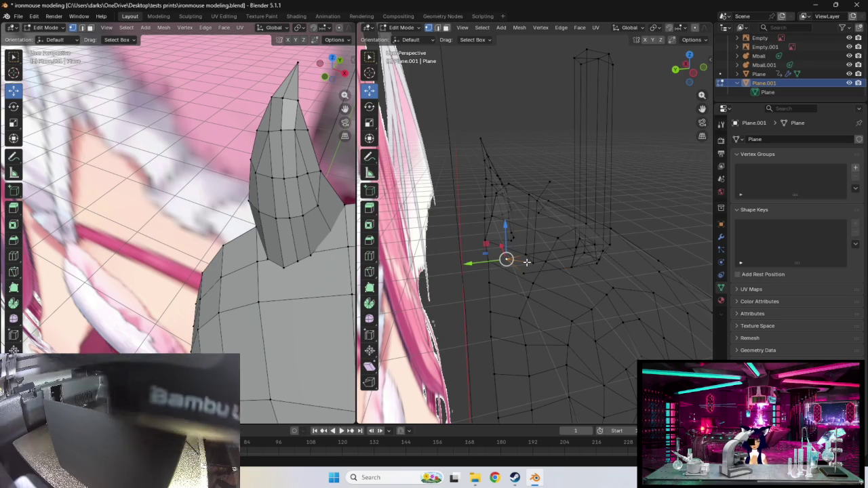
{"action": "key", "text": "x"}
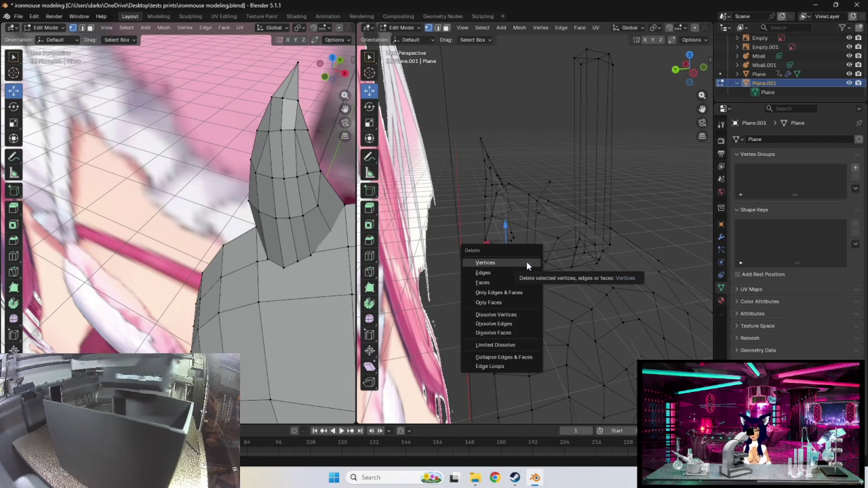
{"action": "left_click", "coordinate": [526, 261]}
{"action": "mouse_move", "coordinate": [526, 261]}
{"action": "middle_mouse_down"}
{"action": "mouse_move", "coordinate": [558, 305]}
{"action": "mouse_move", "coordinate": [537, 305]}
{"action": "mouse_move", "coordinate": [547, 292]}
{"action": "middle_mouse_up"}
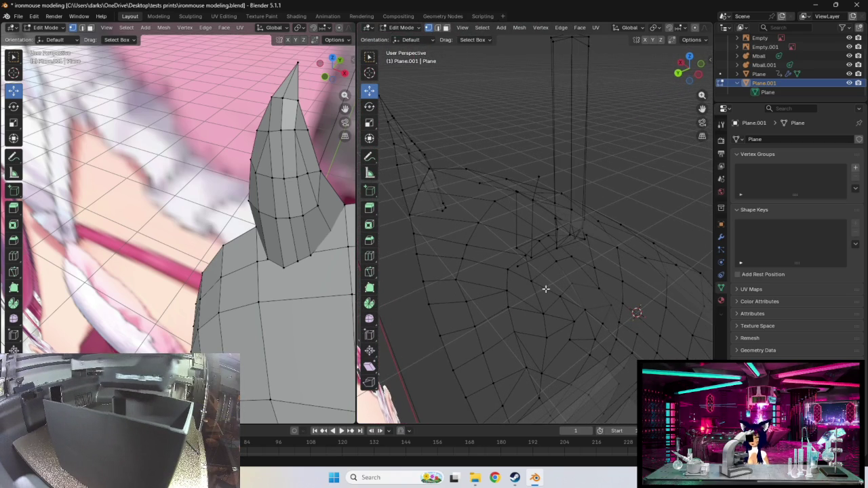
- Move a neck-base vertex into place and extrude a replacement vertex beside it
{"action": "left_click", "coordinate": [530, 256]}
{"action": "key", "text": "g"}
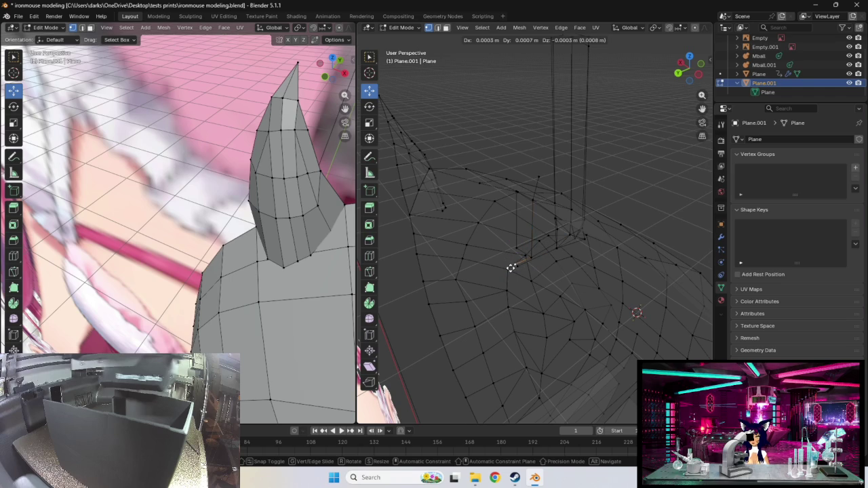
{"action": "left_click", "coordinate": [511, 267]}
{"action": "key", "text": "g"}
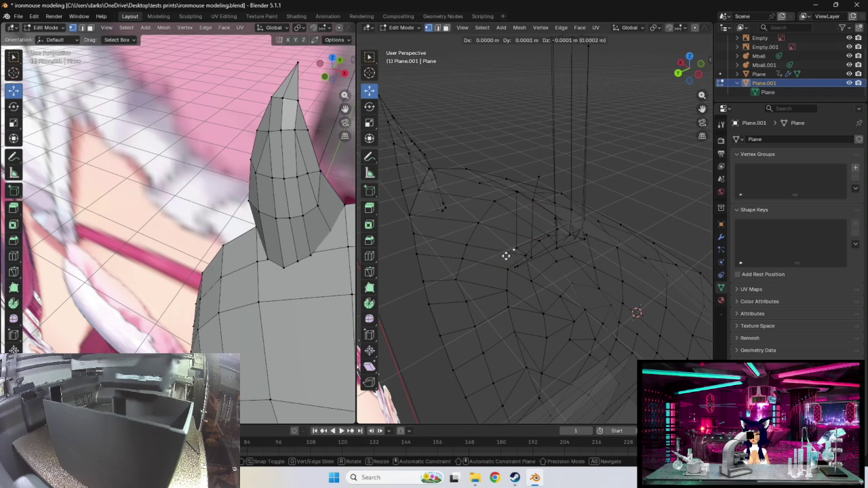
{"action": "left_click", "coordinate": [496, 259]}
{"action": "middle_click_drag", "start_coordinate": [532, 268], "coordinate": [523, 253]}
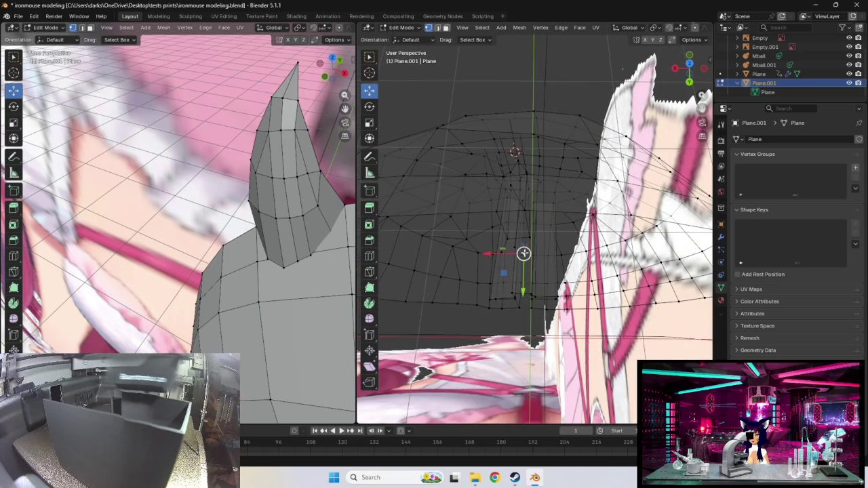
- Nudge two neck-base vertices into slightly better positions
{"action": "key", "text": "g"}
{"action": "left_click", "coordinate": [525, 252]}
{"action": "left_click", "coordinate": [503, 253]}
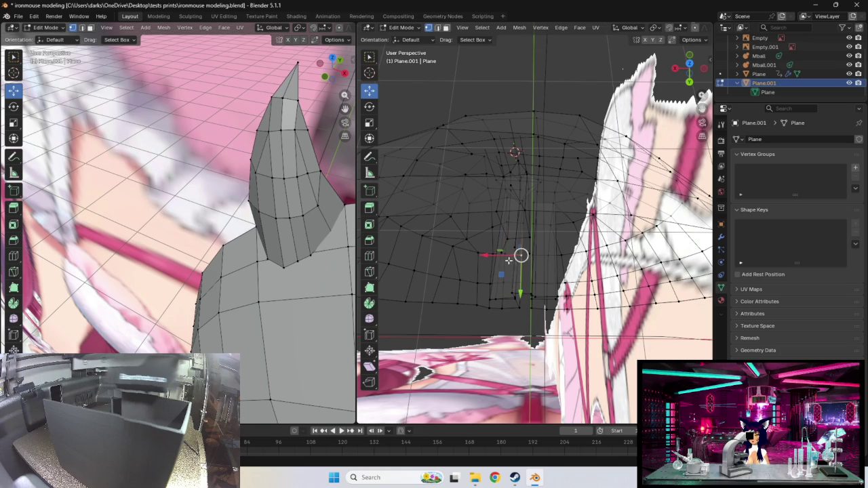
{"action": "left_click_drag", "start_coordinate": [502, 252], "coordinate": [505, 255]}
{"action": "left_click", "coordinate": [528, 254]}
- From a side view, reposition another neck-base vertex, redoing one cancelled move
{"action": "mouse_move", "coordinate": [549, 260]}
{"action": "middle_mouse_down"}
{"action": "mouse_move", "coordinate": [539, 250]}
{"action": "mouse_move", "coordinate": [505, 258]}
{"action": "middle_mouse_up"}
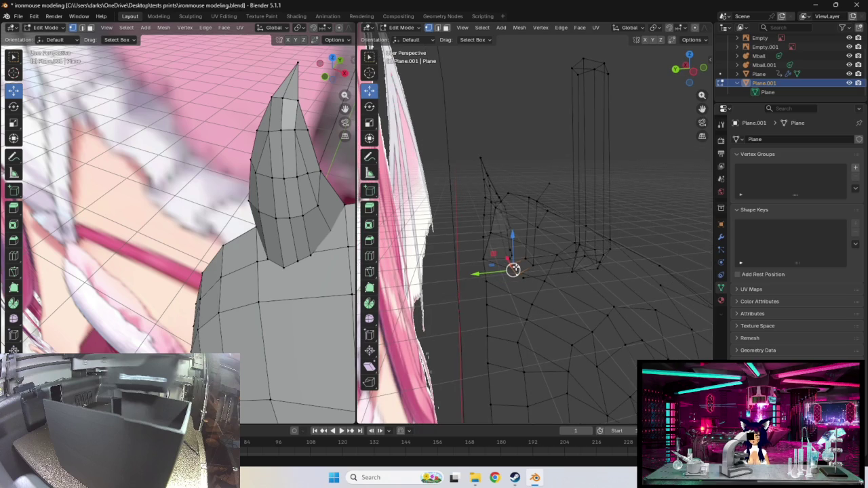
{"action": "left_click_drag", "start_coordinate": [513, 270], "coordinate": [509, 262]}
{"action": "middle_click_drag", "start_coordinate": [510, 261], "coordinate": [517, 265]}
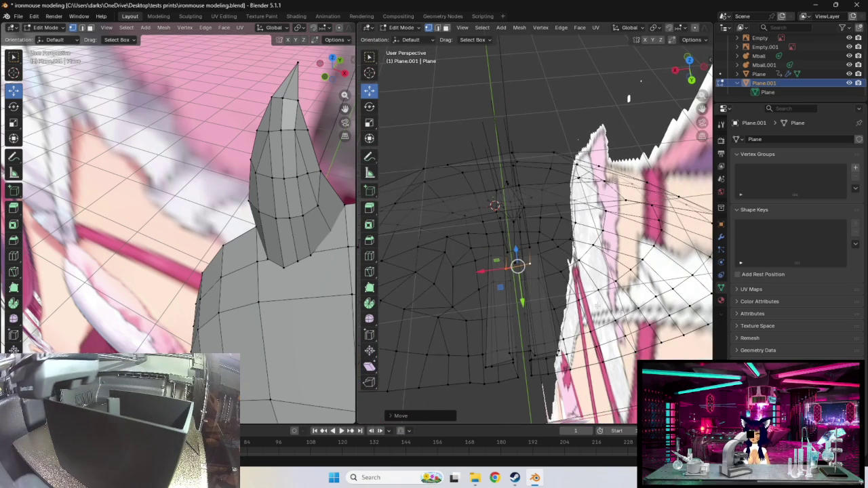
{"action": "key", "text": "g"}
{"action": "right_click", "coordinate": [534, 263]}
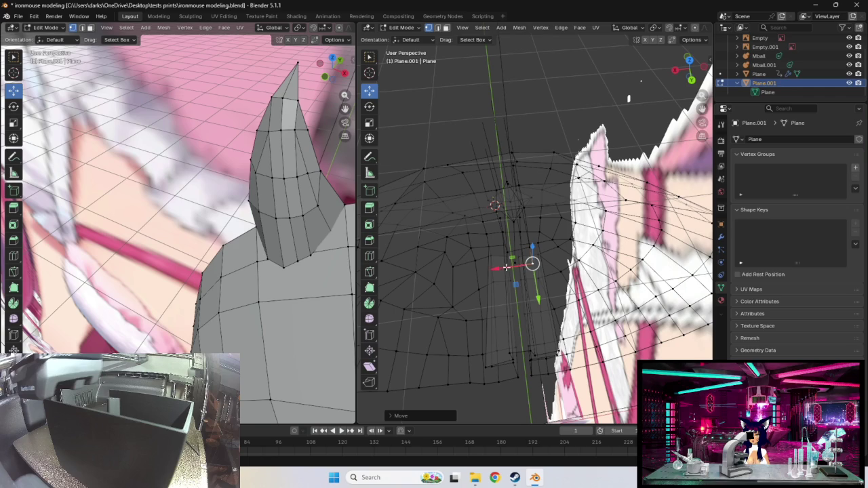
{"action": "key", "text": "g"}
{"action": "left_click", "coordinate": [506, 267]}
- From a new angle, shift one more vertex near the neck base
{"action": "mouse_move", "coordinate": [508, 265]}
{"action": "middle_mouse_down"}
{"action": "mouse_move", "coordinate": [498, 257]}
{"action": "mouse_move", "coordinate": [509, 249]}
{"action": "mouse_move", "coordinate": [485, 292]}
{"action": "middle_mouse_up"}
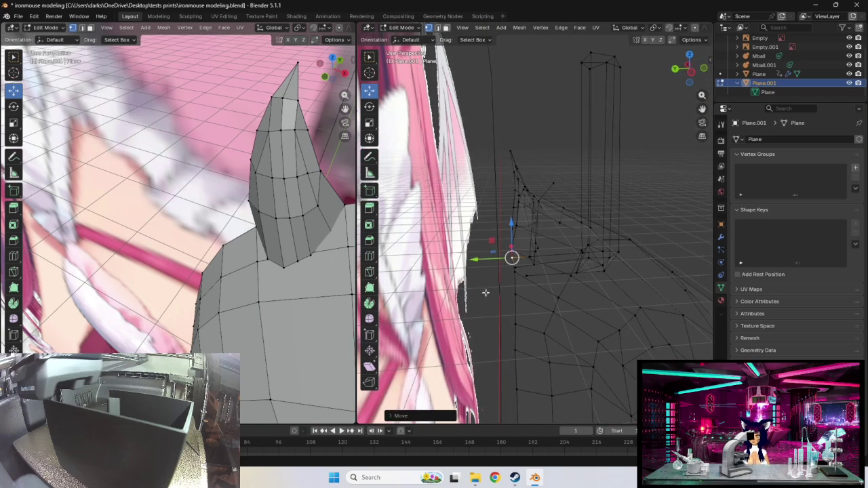
{"action": "left_click", "coordinate": [522, 275]}
{"action": "key", "text": "g"}
{"action": "left_click", "coordinate": [514, 276]}
- Rotate a small neck-base vertex group about 10 degrees, then begin a tiny move
{"action": "middle_click_drag", "start_coordinate": [554, 281], "coordinate": [583, 314]}
{"action": "left_click", "coordinate": [498, 255]}
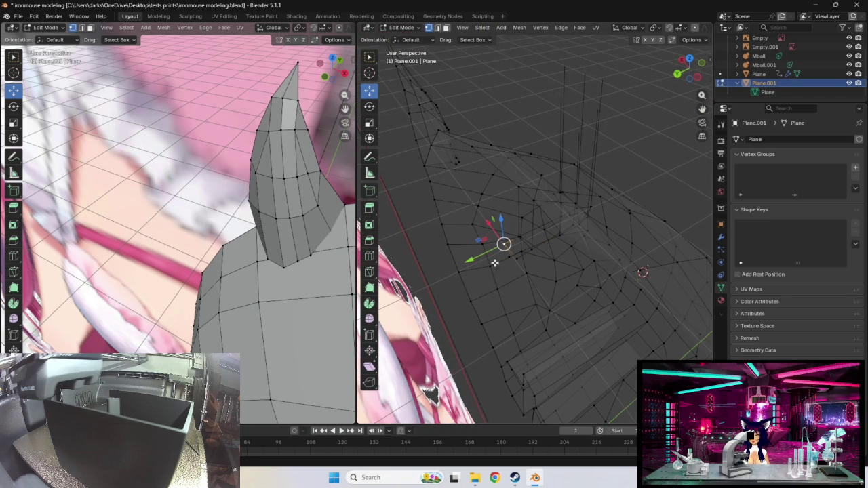
{"action": "key", "text": "r"}
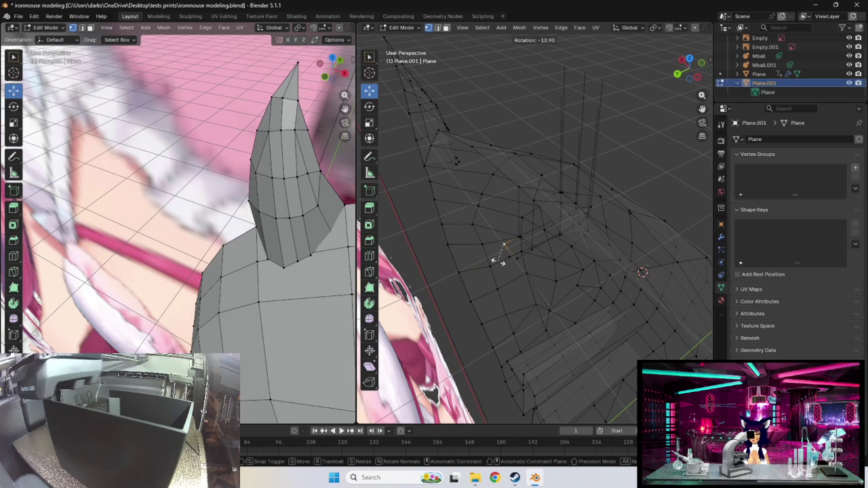
{"action": "left_click", "coordinate": [495, 251]}
{"action": "key", "text": "g"}
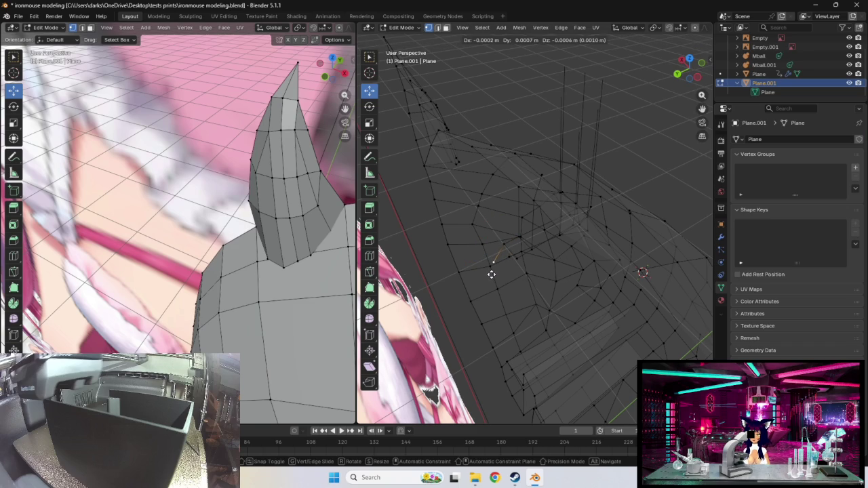